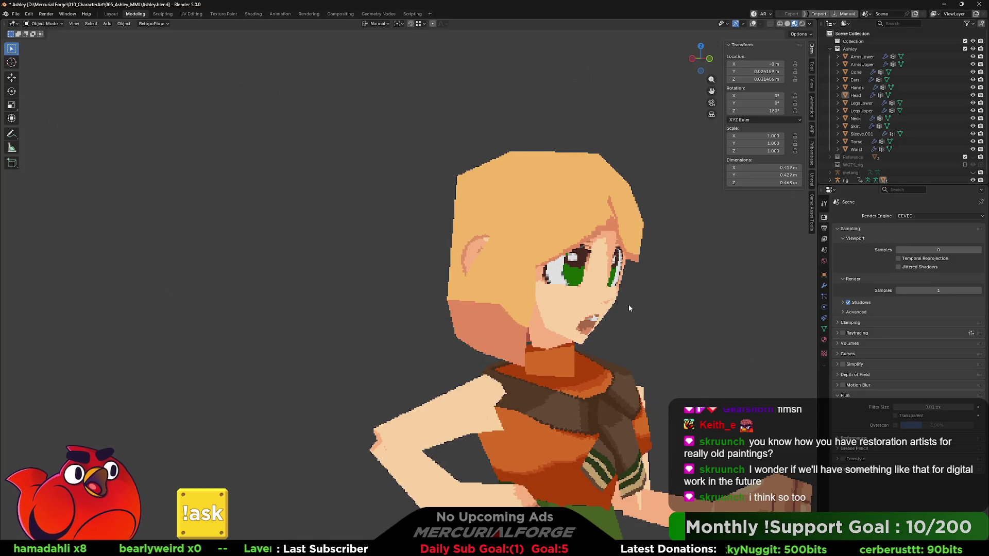
- In Aseprite, sample the skin colour and paint salmon shading strokes near Ashley's eyebrow
key("alt+Tab")
key("alt")
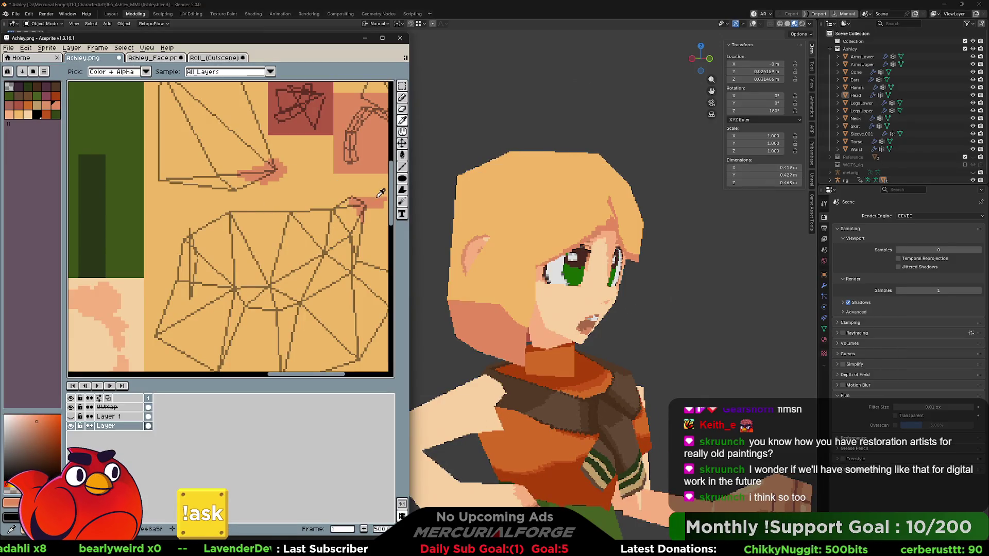
left_click(379, 198, "alt")
left_click_drag(358, 256, 328, 289)
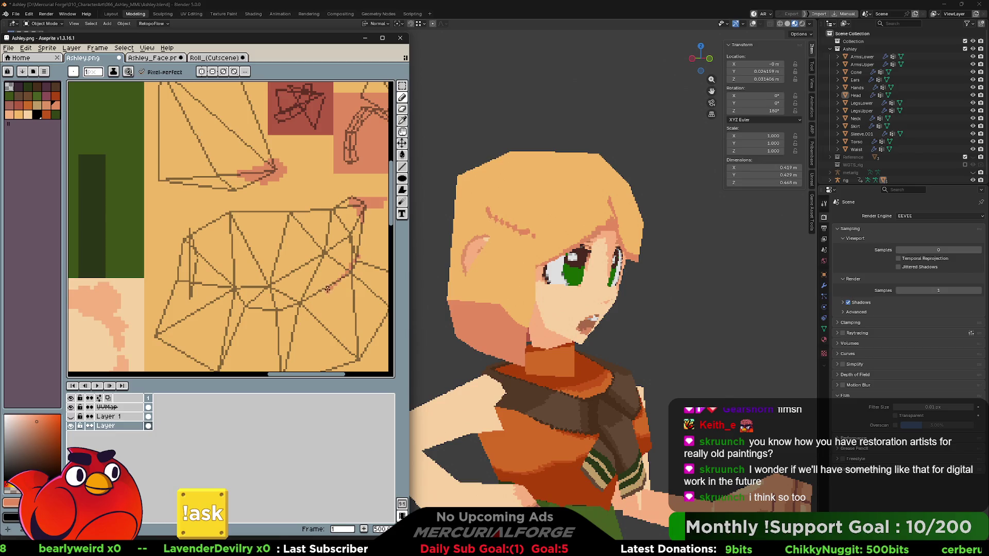
left_click_drag(371, 264, 374, 275)
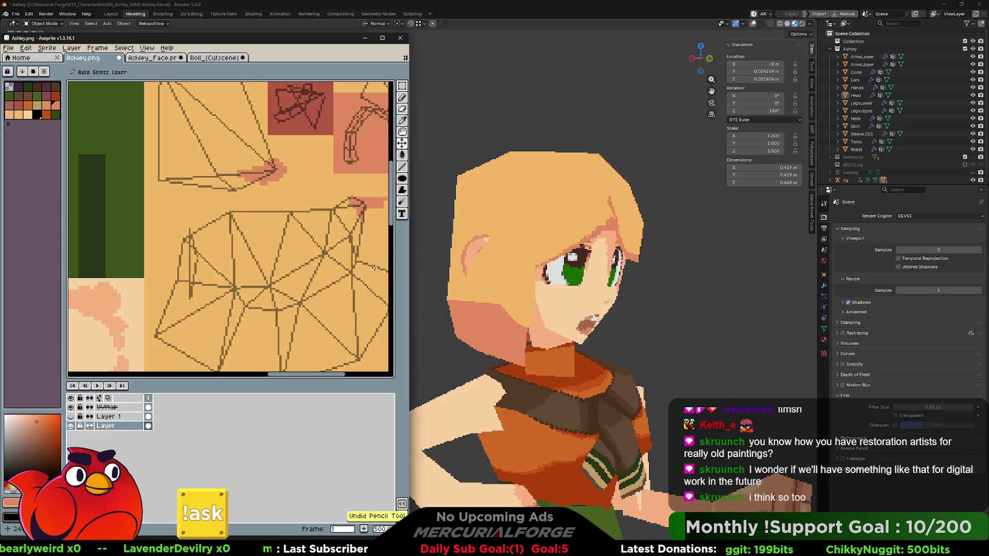
middle_click_drag(374, 274, 317, 260)
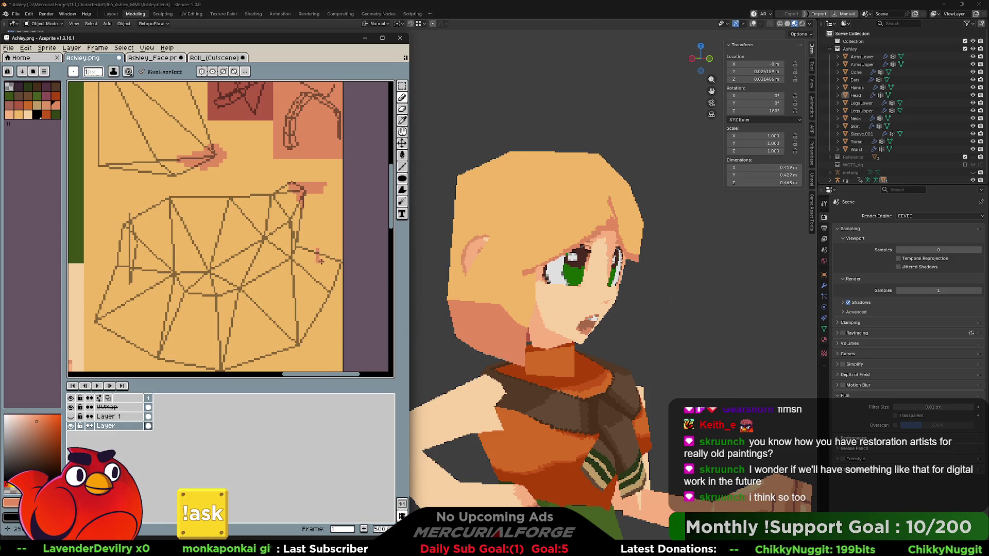
left_click_drag(316, 265, 306, 273)
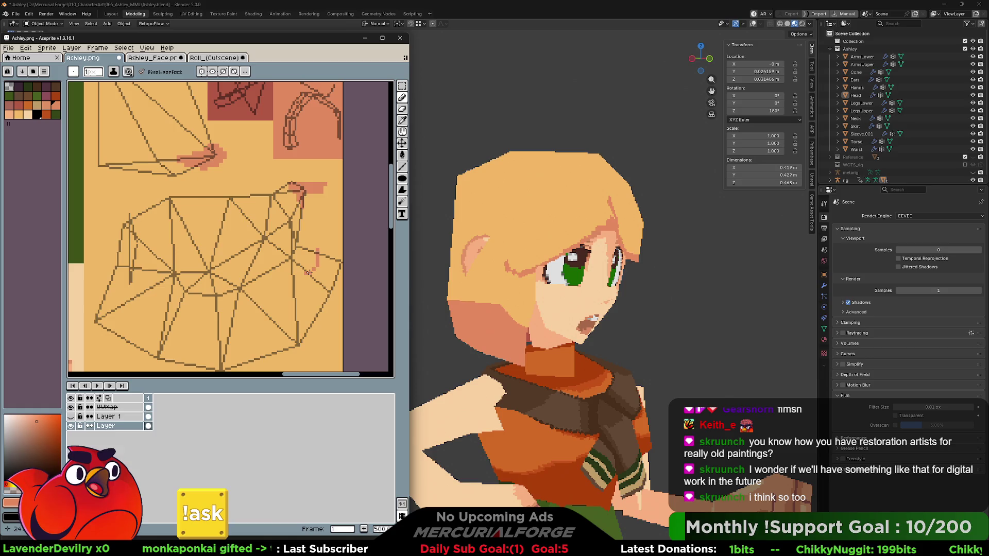
- Undo five extra pencil strokes, then view the whole textured character from the front in Blender
key("ctrl+z")
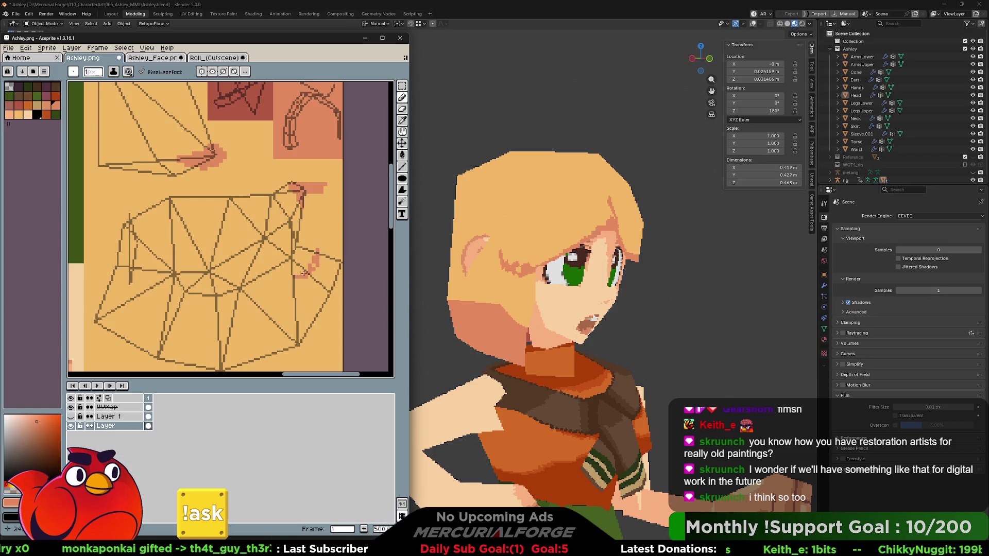
key("ctrl+z")
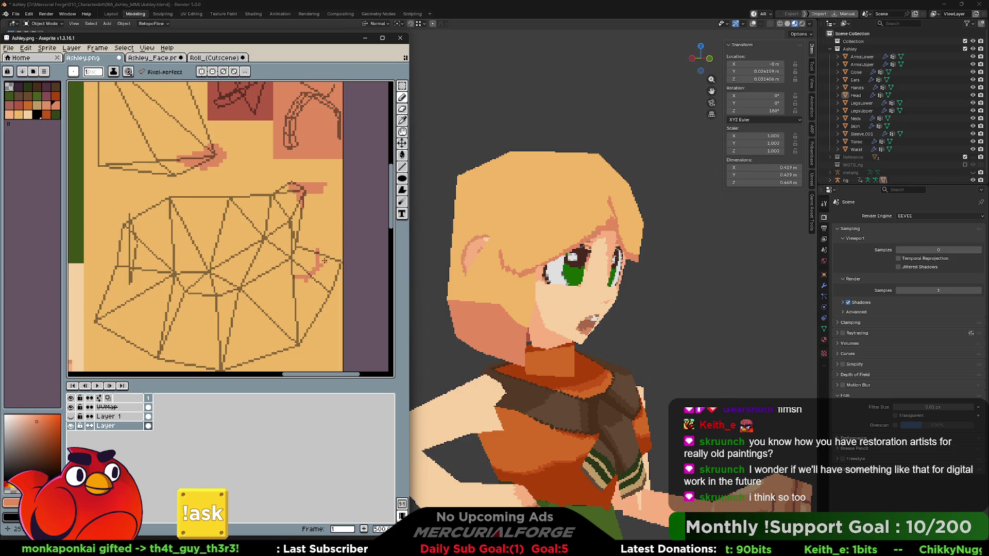
key("ctrl+z")
key("ctrl+z")
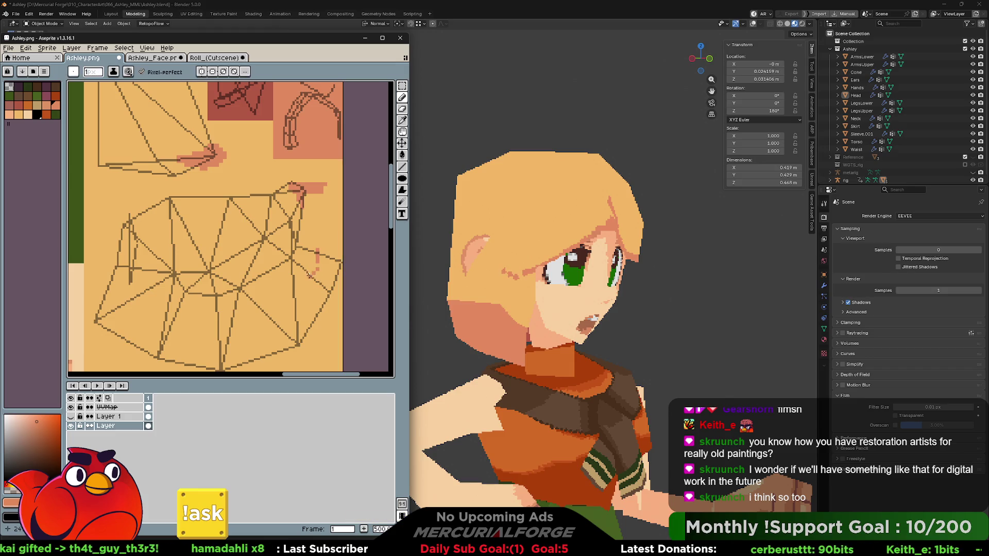
key("ctrl+z")
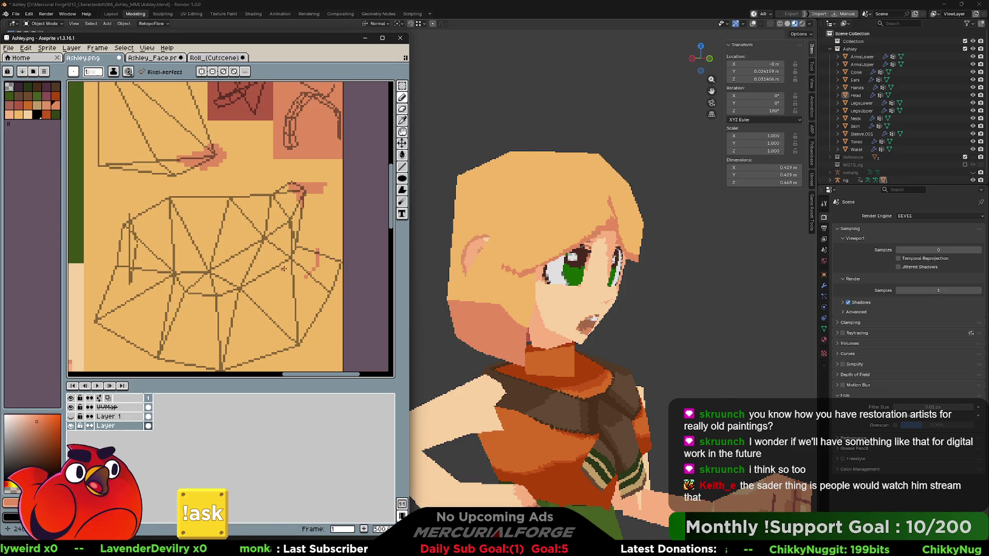
key("ctrl+z")
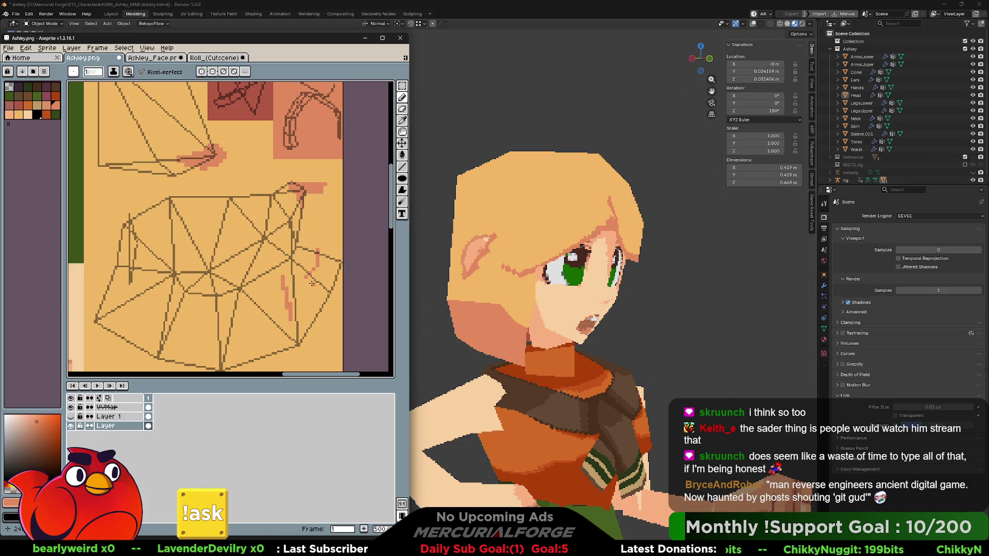
scroll(525, 290, "down", 5)
mouse_move(526, 290)
middle_mouse_down()
mouse_move(469, 284)
mouse_move(642, 280)
mouse_move(490, 285)
middle_mouse_up()
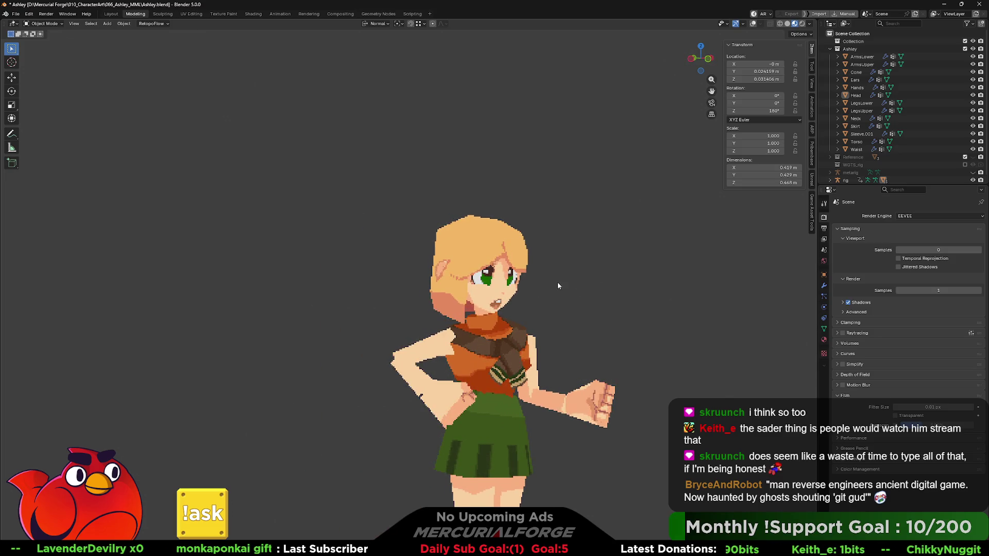
- Zoom and orbit close to Ashley's repainted face in Blender, then return to the Aseprite window
key("alt+Tab")
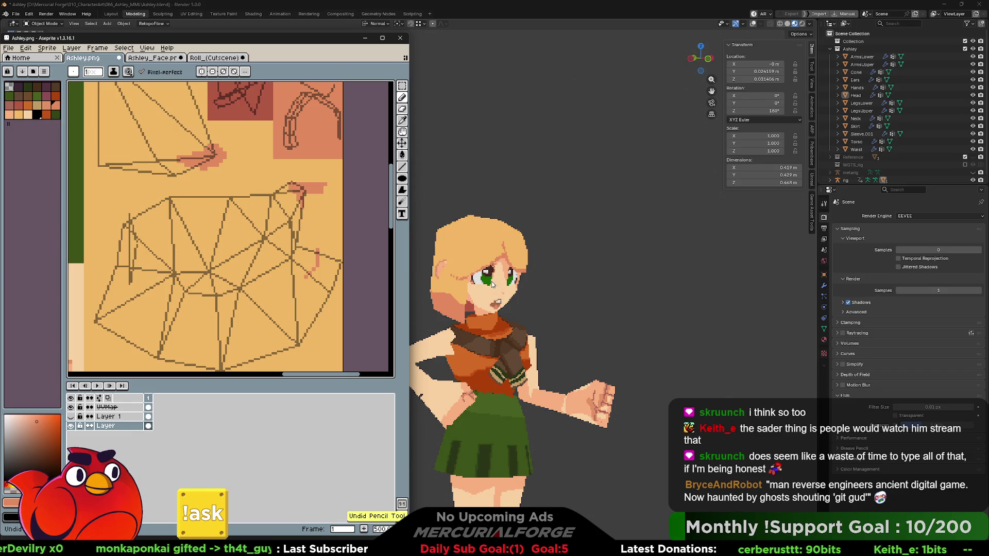
scroll(492, 284, "up", 5)
mouse_move(492, 284)
middle_mouse_down()
mouse_move(561, 287)
mouse_move(565, 278)
mouse_move(417, 204)
mouse_move(521, 258)
mouse_move(470, 274)
mouse_move(303, 279)
mouse_move(462, 273)
mouse_move(393, 294)
mouse_move(498, 292)
middle_mouse_up()
scroll(433, 292, "down", 8)
key("alt+Tab")
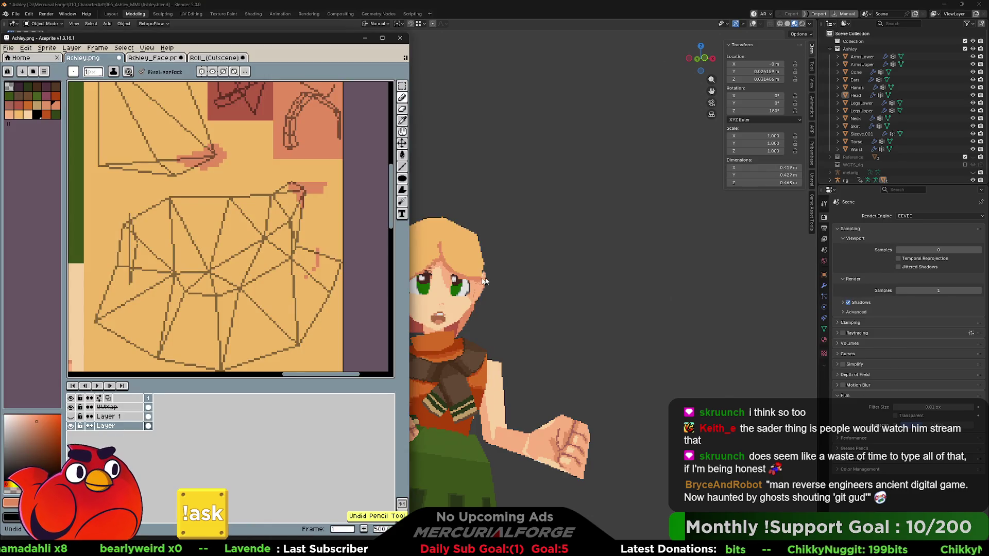
middle_click_drag(499, 289, 505, 281)
key("alt+Tab")
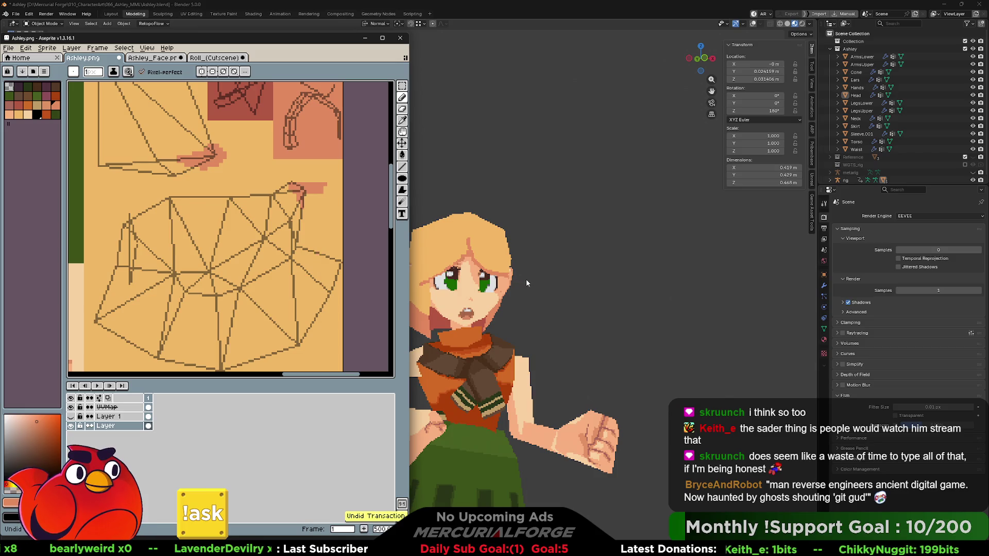
- Toggle undo and redo on Ashley.png to compare strokes, keeping the line drawing
key("ctrl+z")
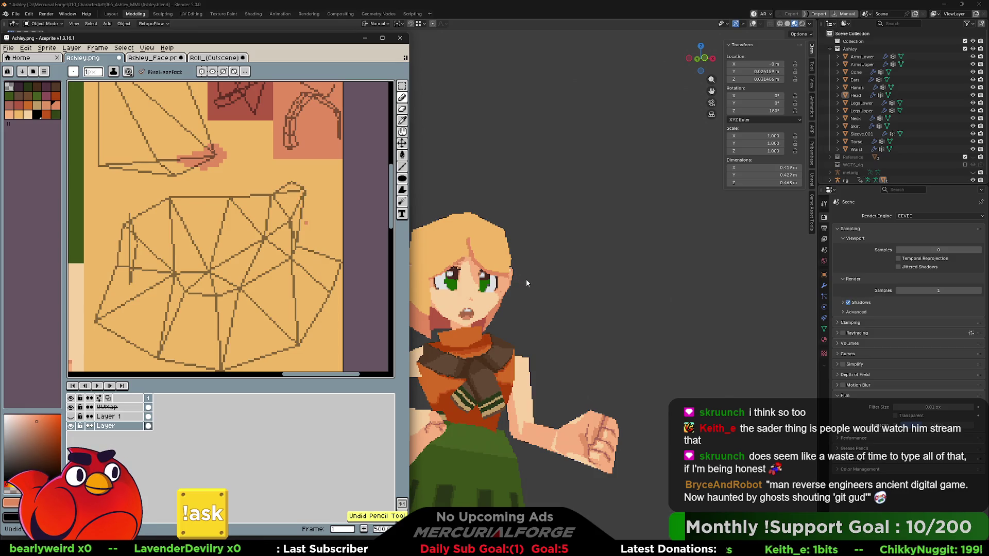
key("ctrl+z")
key("ctrl+z")
key("ctrl+z")
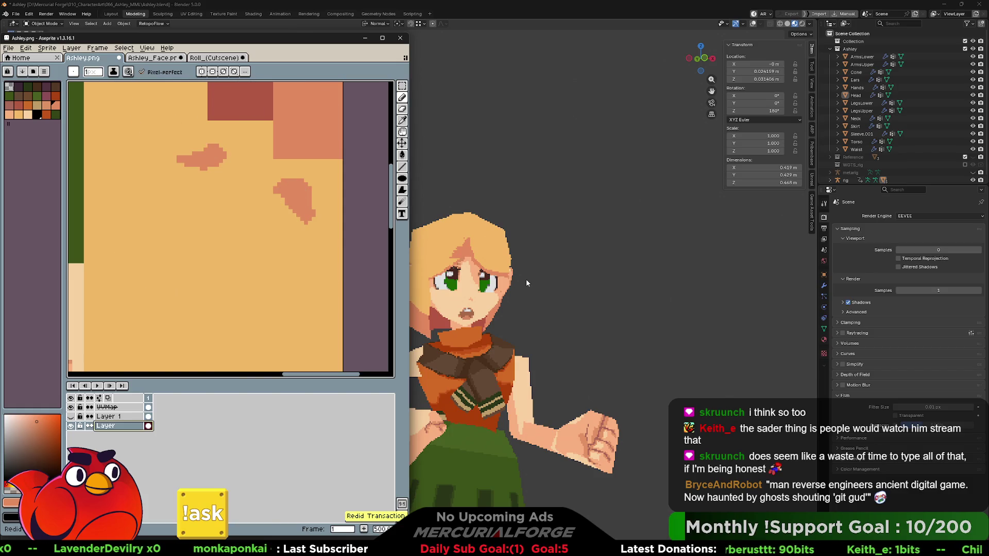
key("ctrl+y")
key("ctrl+z")
key("ctrl+y")
key("ctrl+z")
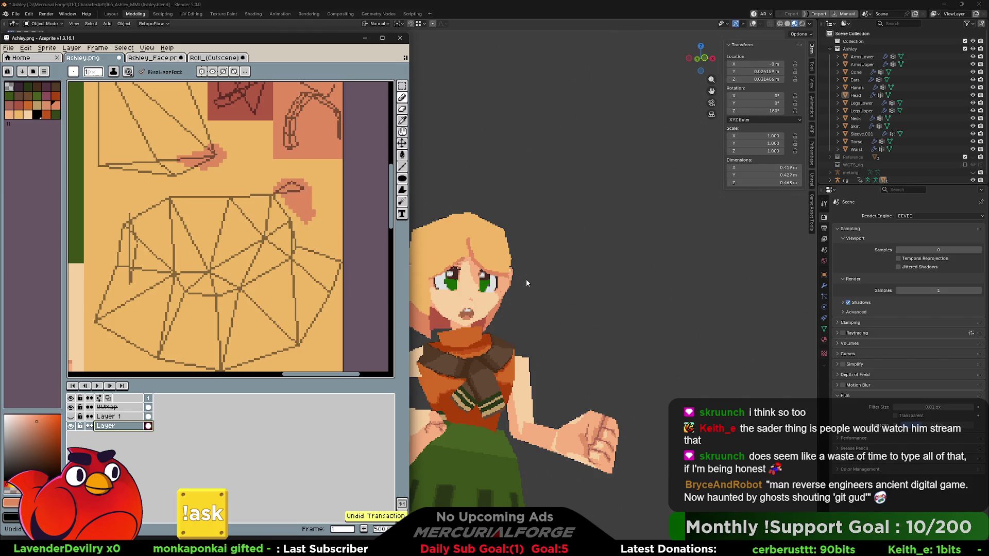
key("ctrl+z")
key("ctrl+y")
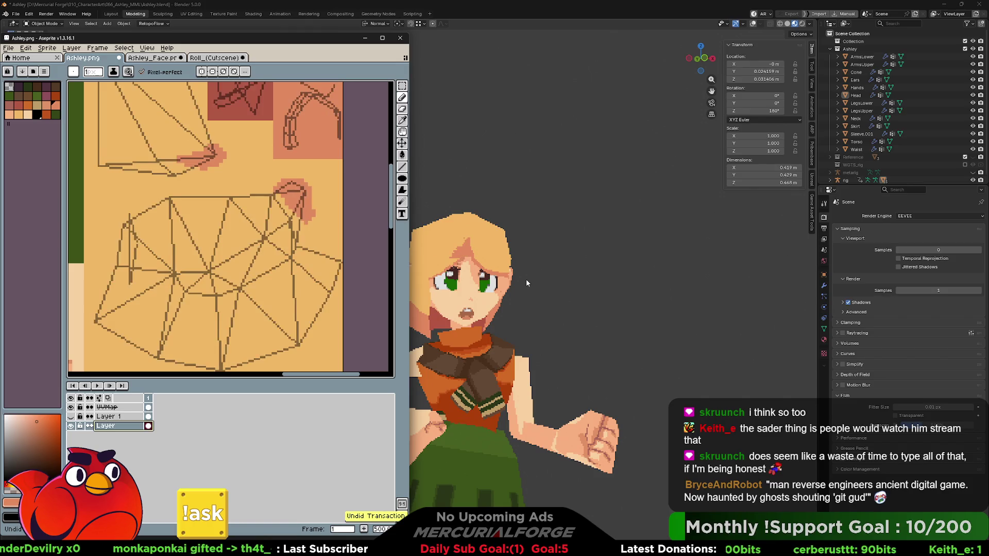
key("ctrl+z")
key("ctrl+y")
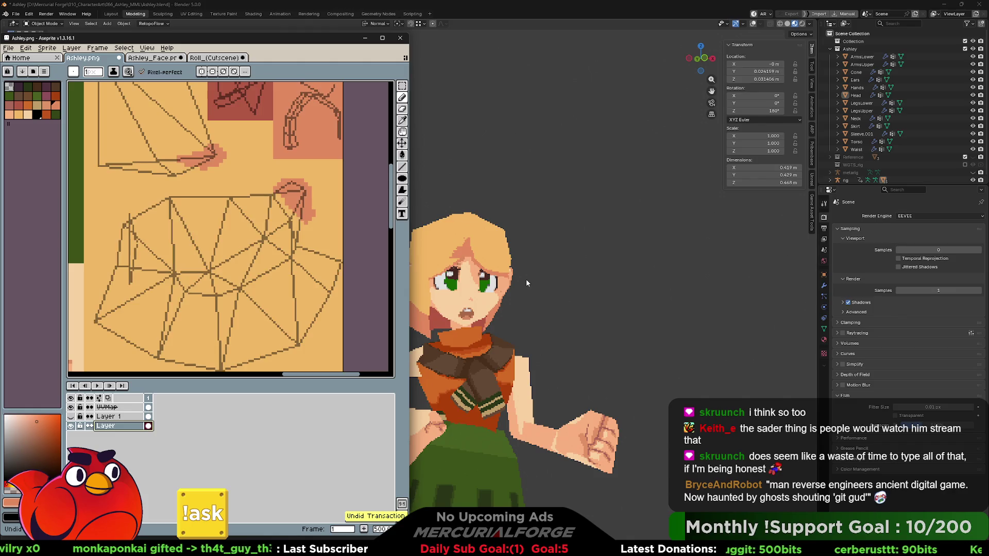
key("ctrl+z")
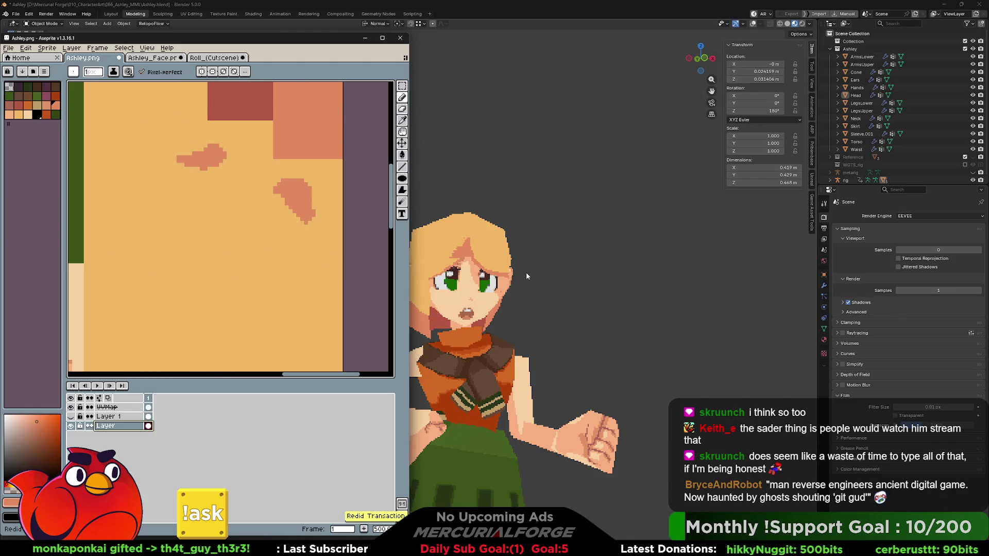
key("ctrl+y")
key("ctrl+z")
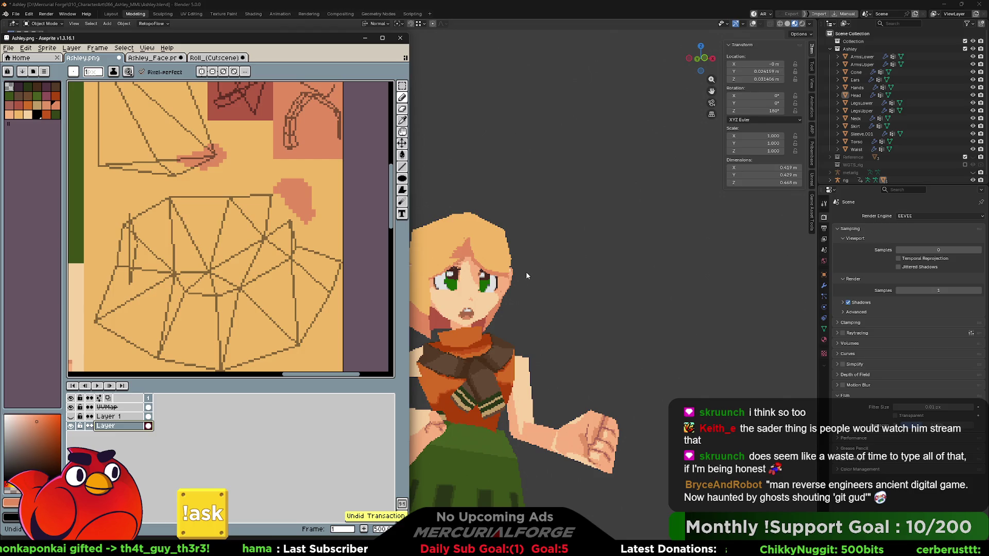
key("ctrl+y")
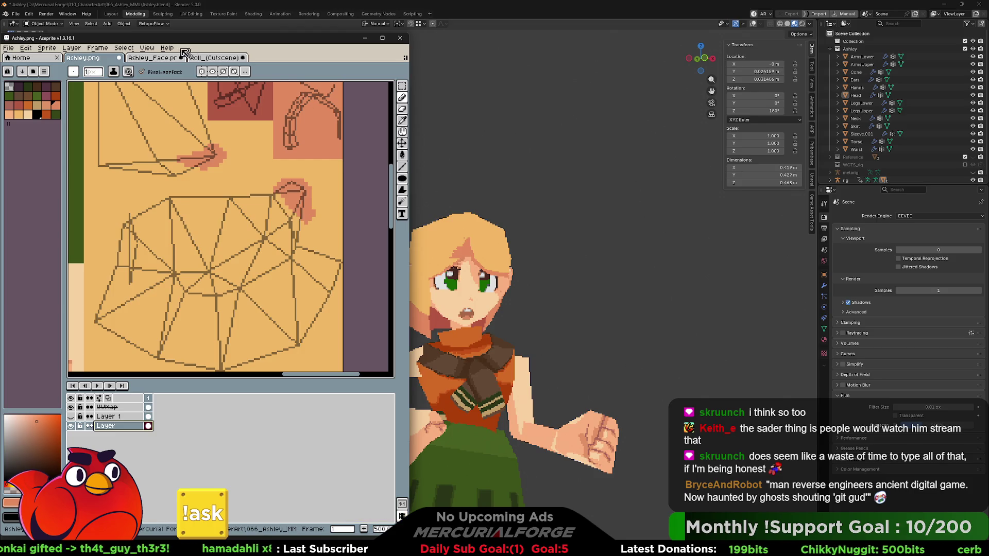
- On Ashley_Face.png, undo past the orange hair strip so the eyebrows return
key("ctrl+Tab")
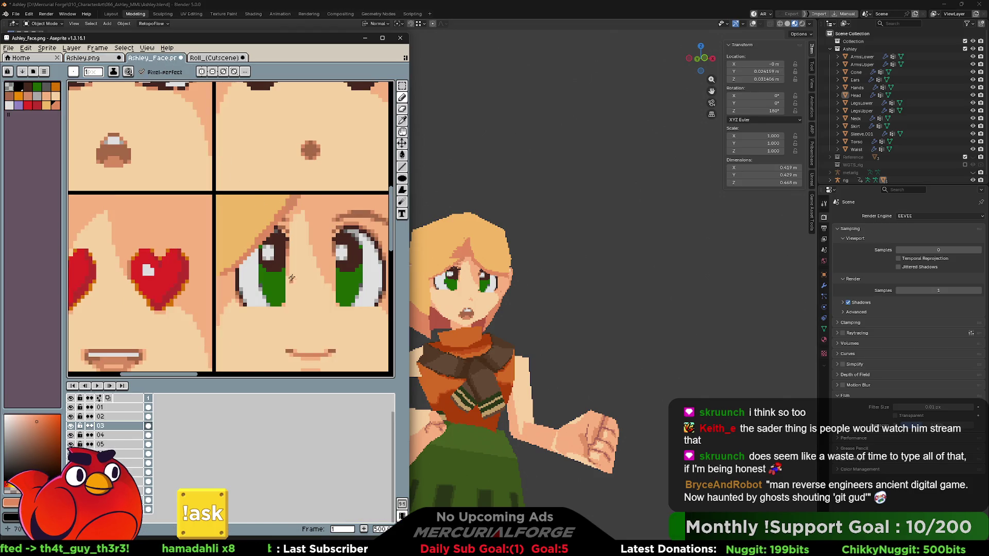
key("ctrl+z")
key("ctrl+z")
key("ctrl+z")
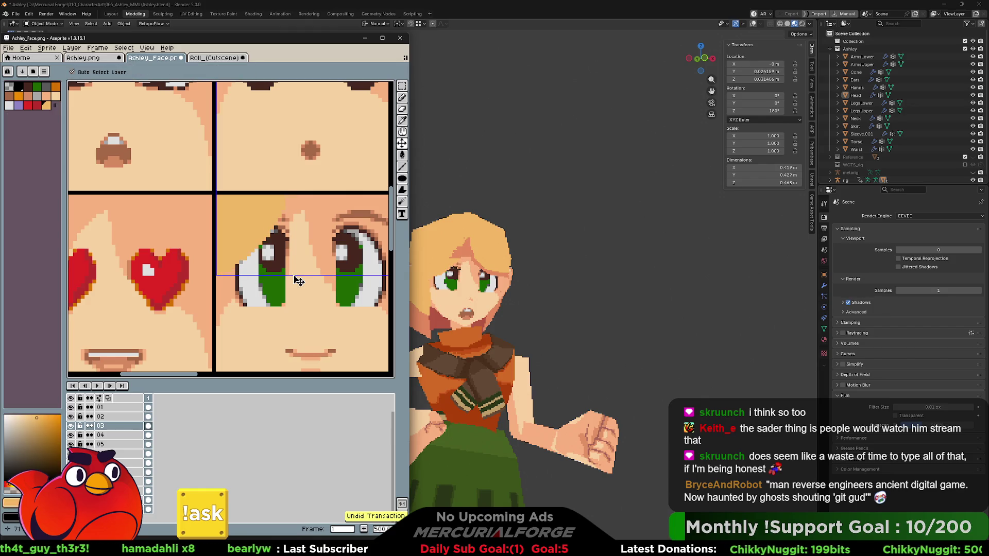
key("ctrl+y")
key("ctrl+y")
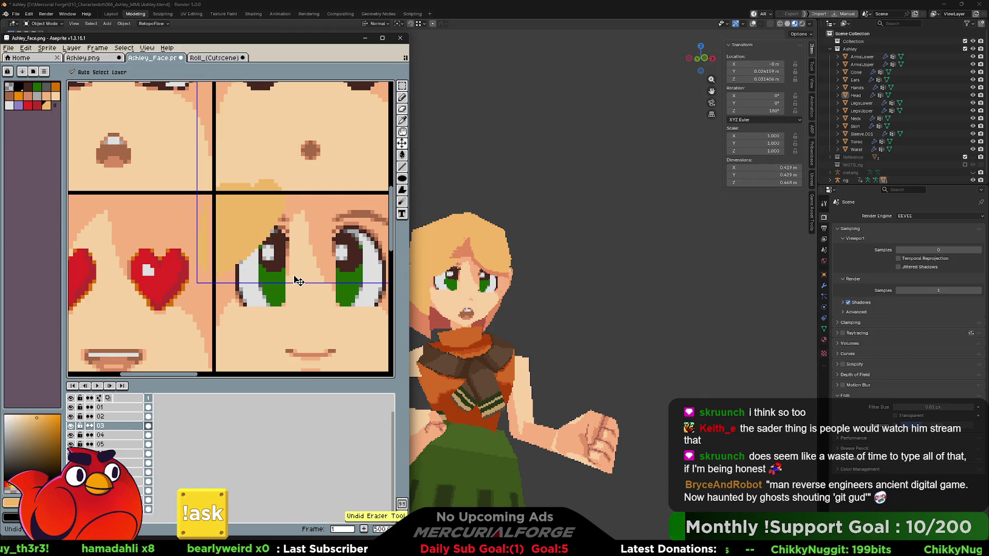
key("ctrl+z")
key("ctrl+z")
- Put Ashley's Head mesh into Edit Mode, clear the selection, and orbit until the face points at the camera
left_click(590, 304)
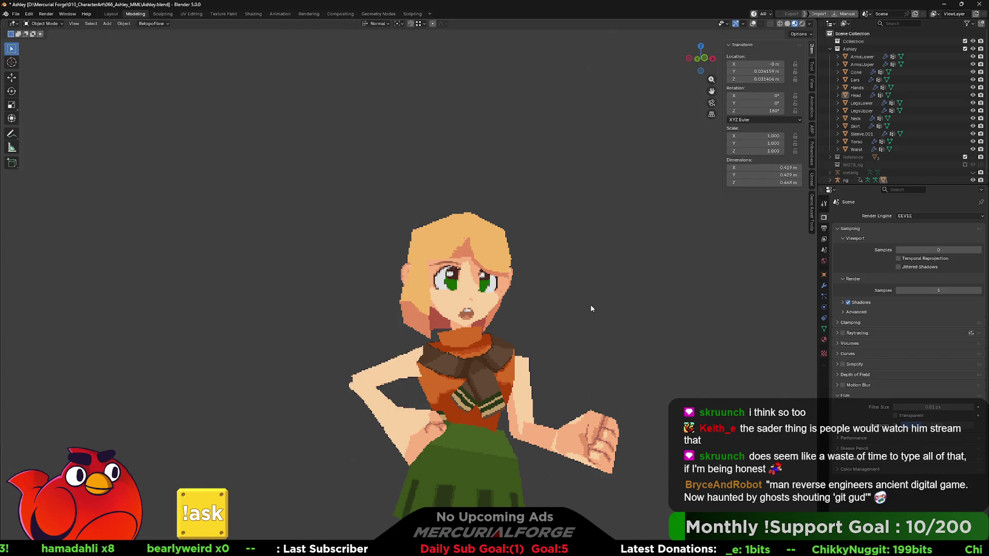
key("Tab")
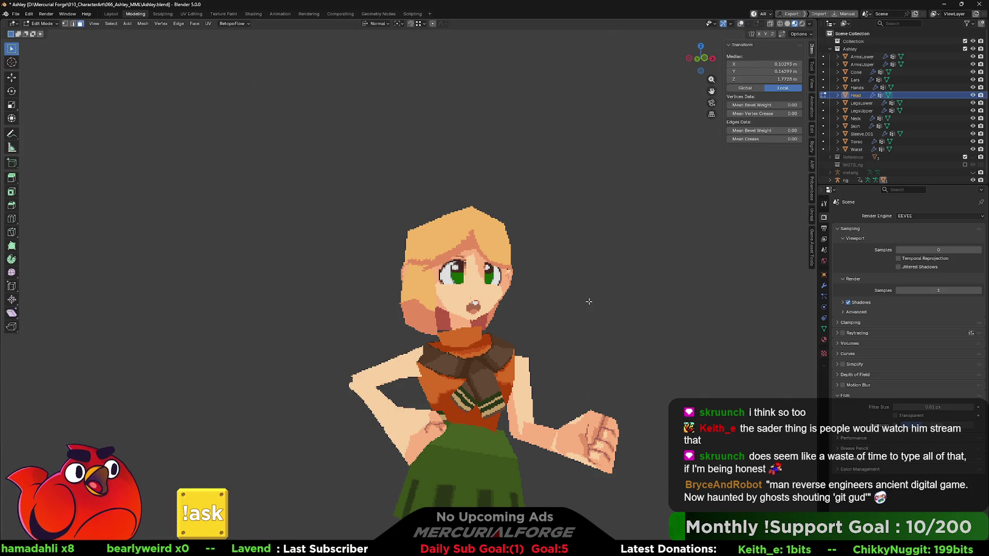
left_click(590, 305)
mouse_move(590, 305)
middle_mouse_down()
mouse_move(547, 316)
mouse_move(689, 305)
mouse_move(587, 306)
middle_mouse_up()
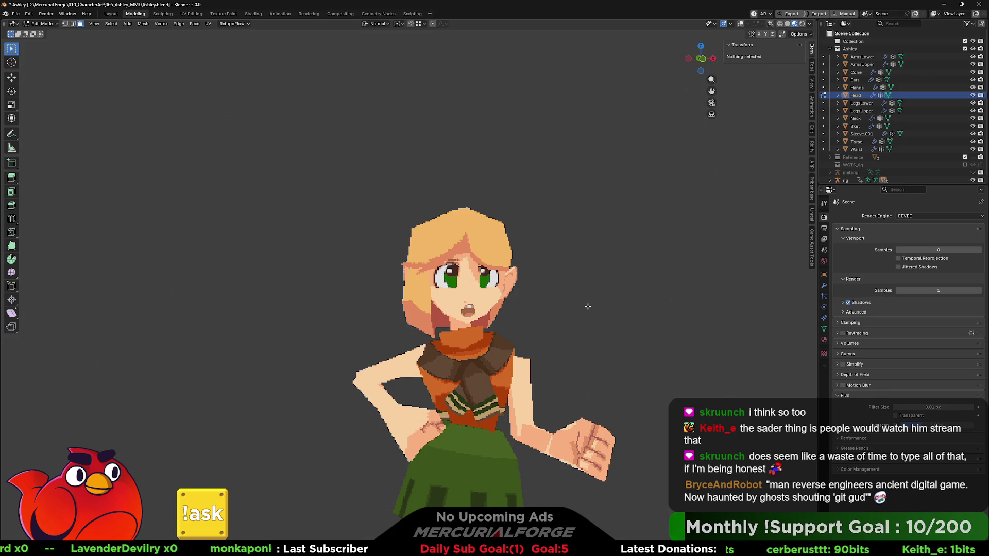
middle_click_drag(587, 305, 589, 308)
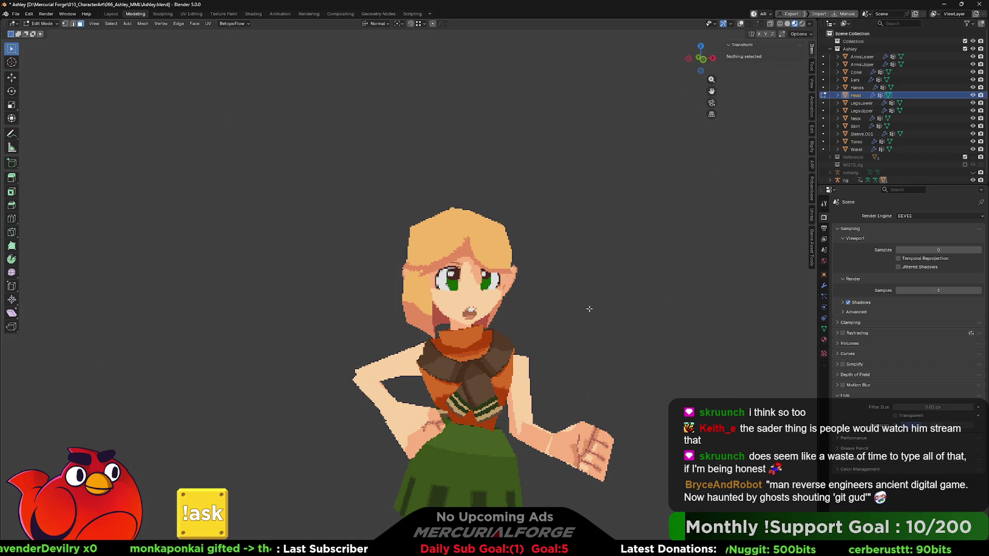
key("Tab")
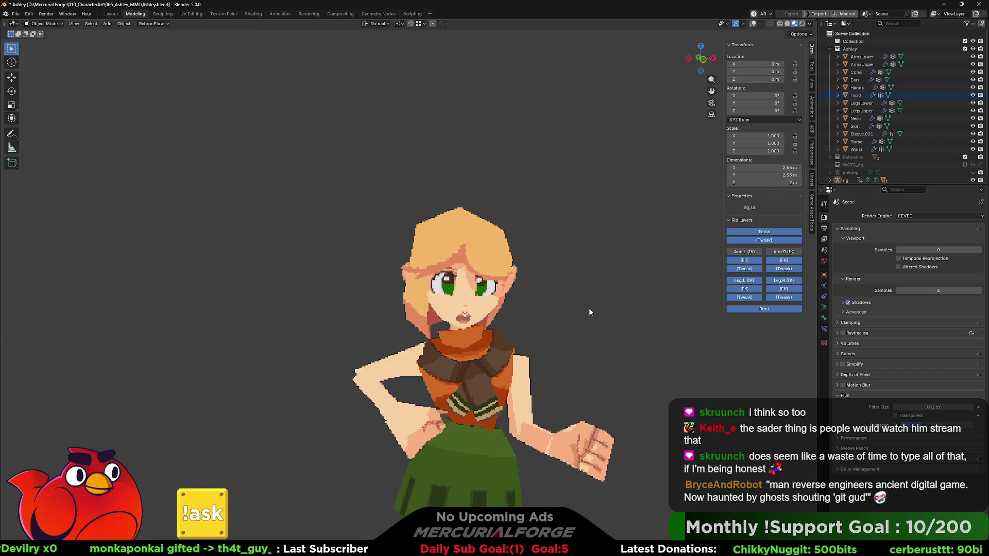
middle_click_drag(573, 311, 589, 327)
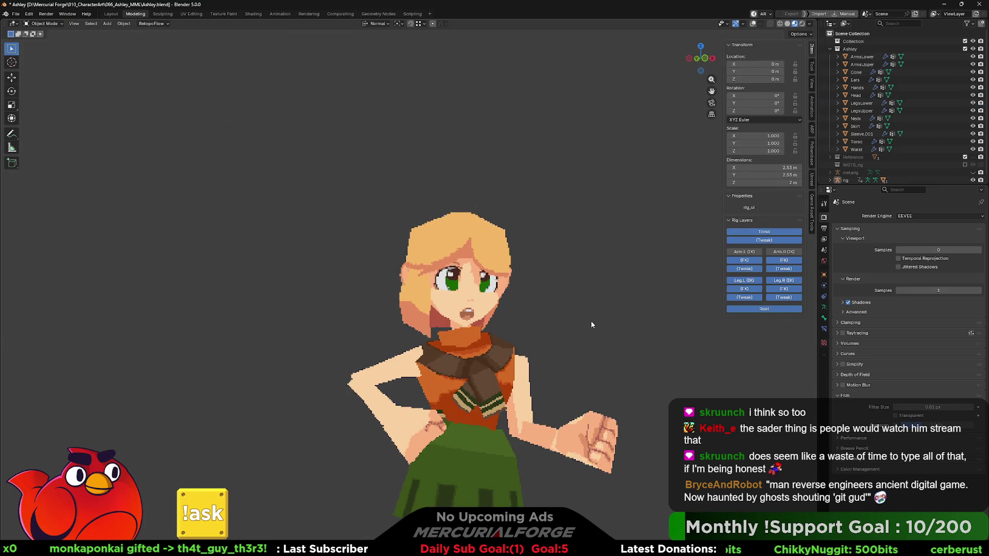
scroll(591, 320, "down", 3)
middle_click_drag(585, 258, 576, 279)
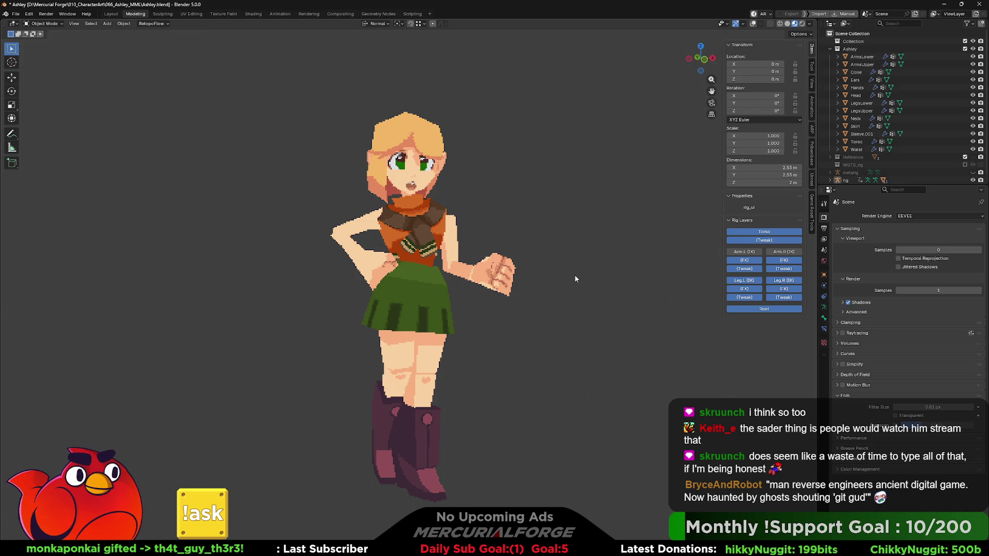
scroll(575, 278, "down", 2)
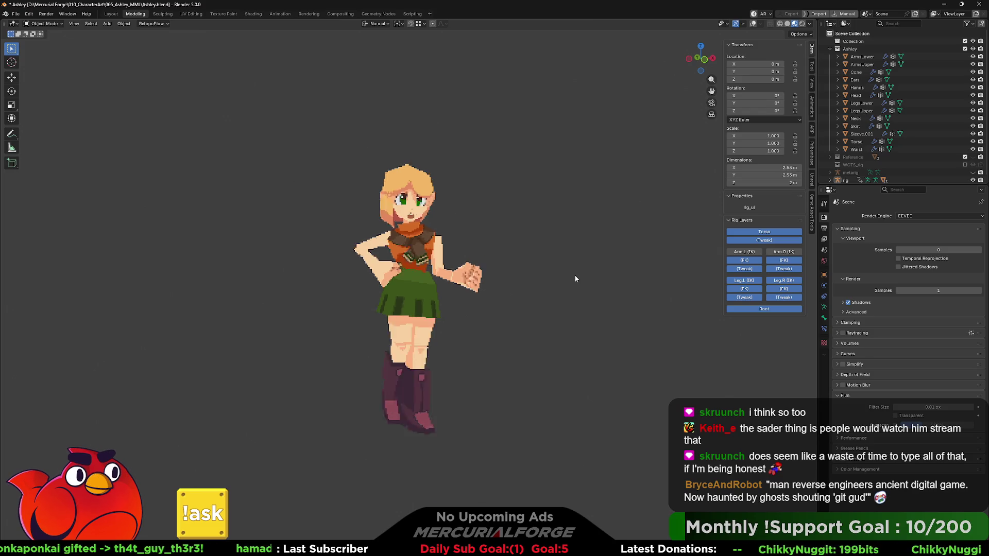
mouse_move(575, 279)
middle_mouse_down()
mouse_move(447, 277)
mouse_move(516, 280)
middle_mouse_up()
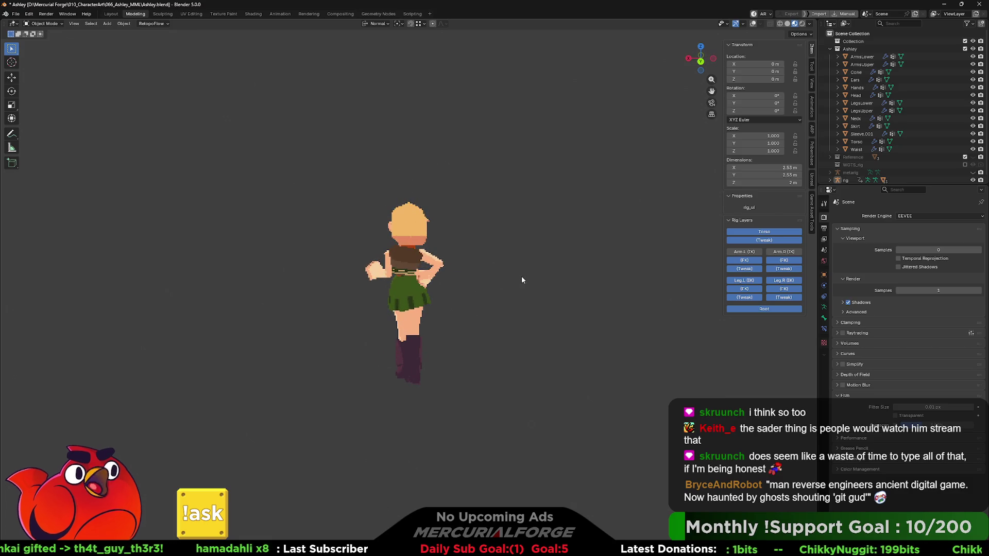
mouse_move(449, 290)
middle_mouse_down()
mouse_move(684, 289)
mouse_move(440, 283)
middle_mouse_up()
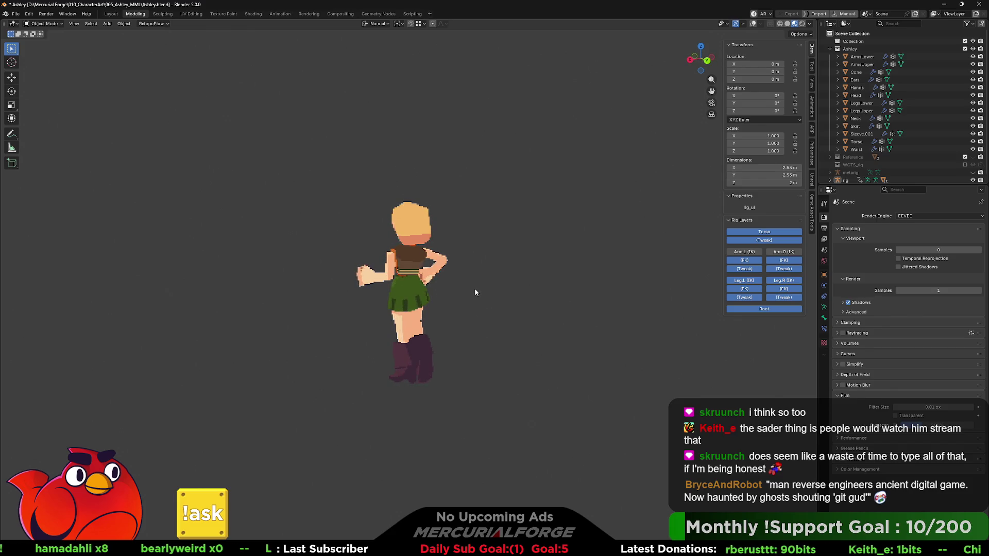
middle_click_drag(453, 296, 311, 290)
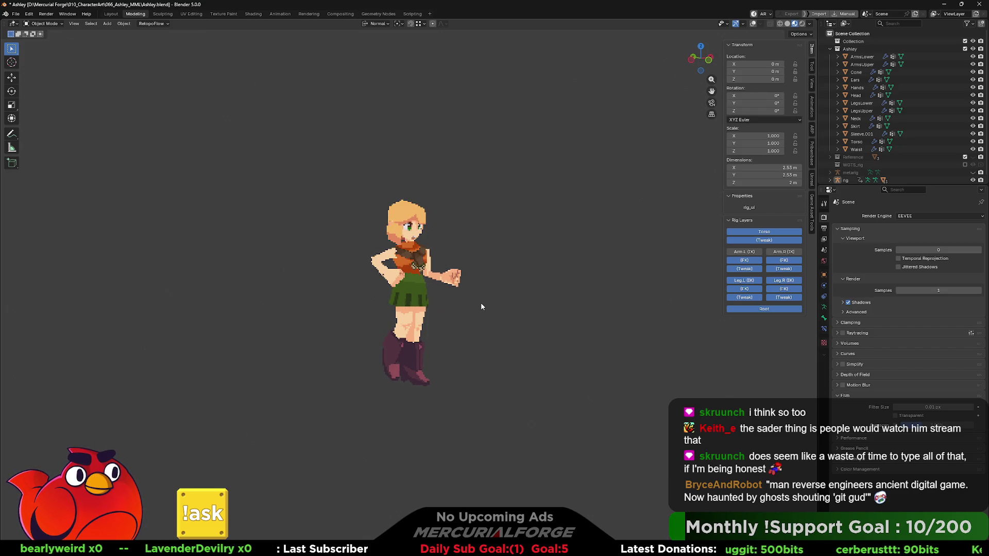
scroll(482, 307, "up", 3)
scroll(481, 306, "down", 4)
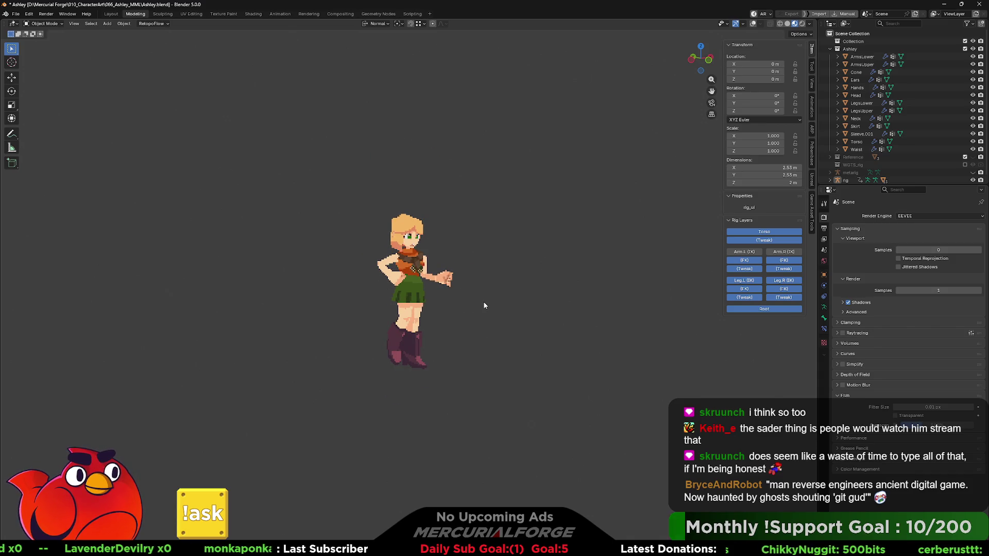
scroll(484, 306, "up", 6)
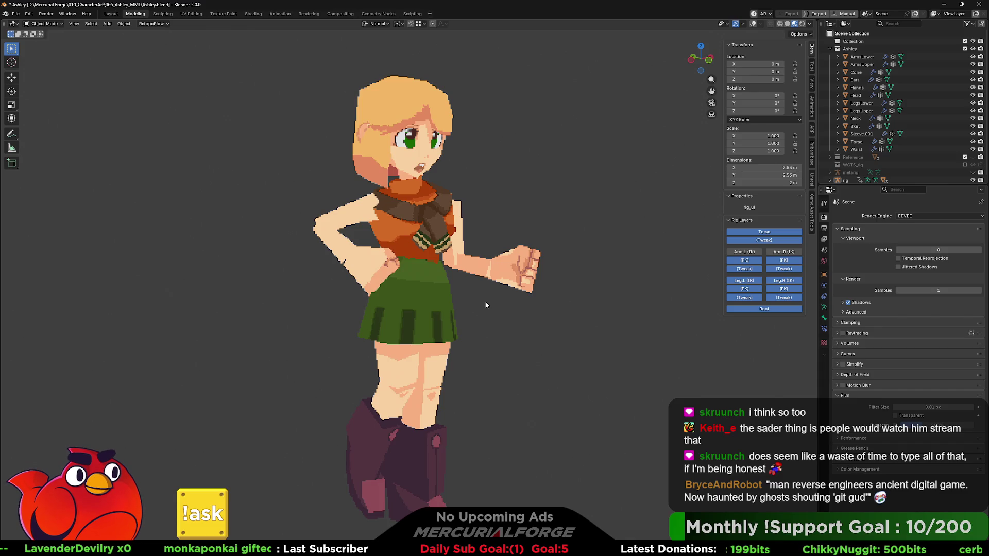
scroll(486, 307, "down", 5)
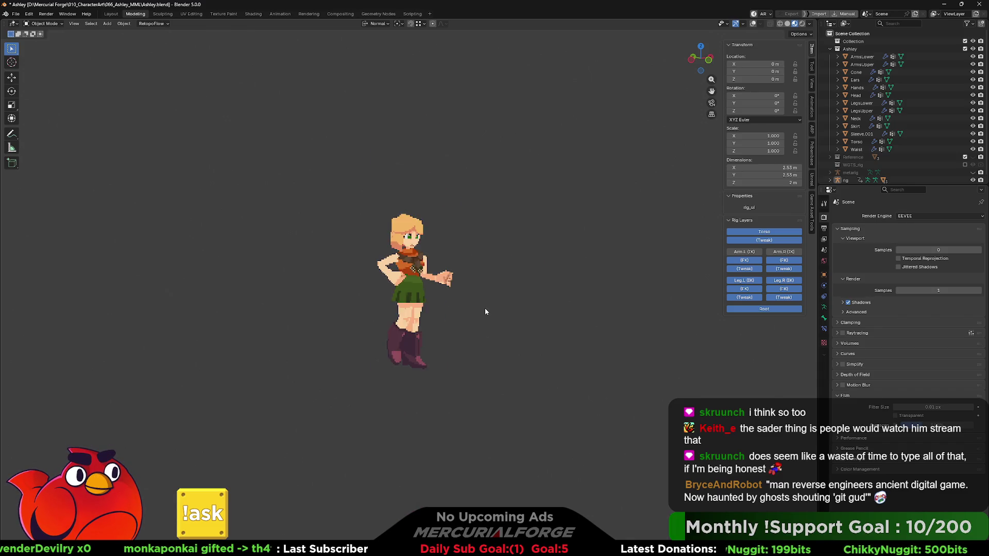
scroll(485, 312, "down", 3)
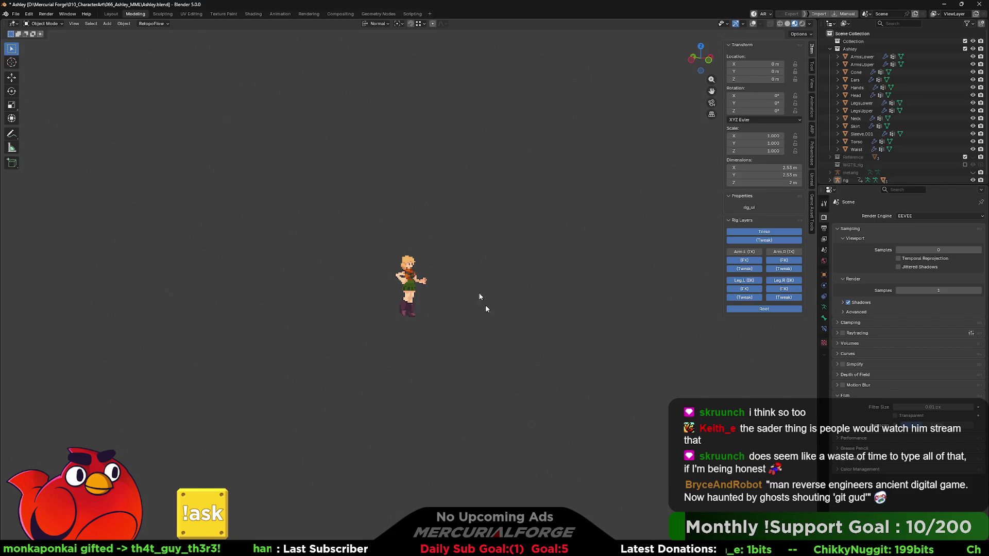
- Set the compositor scale Value to 14.580, then show the posed character in Object Mode
left_click(338, 14)
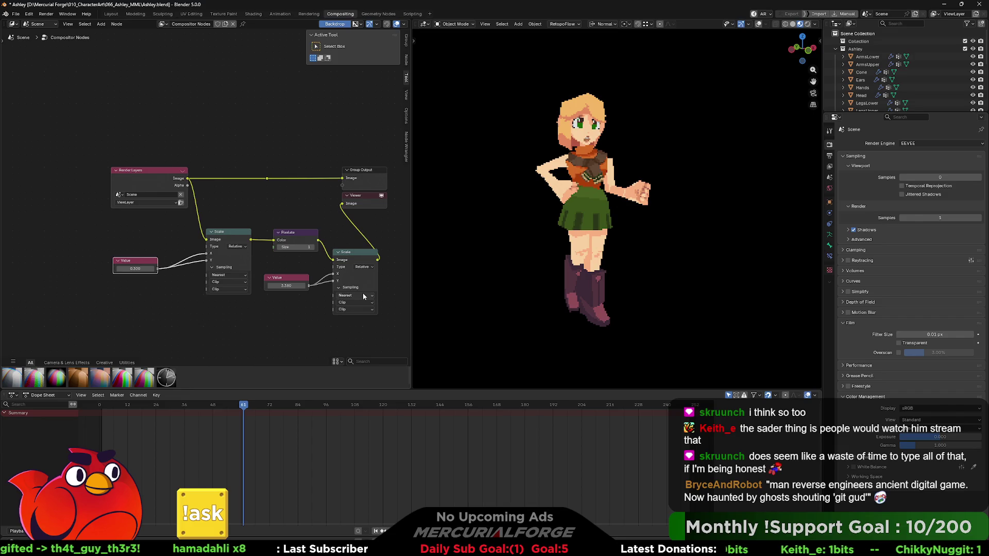
left_click_drag(281, 286, 376, 286)
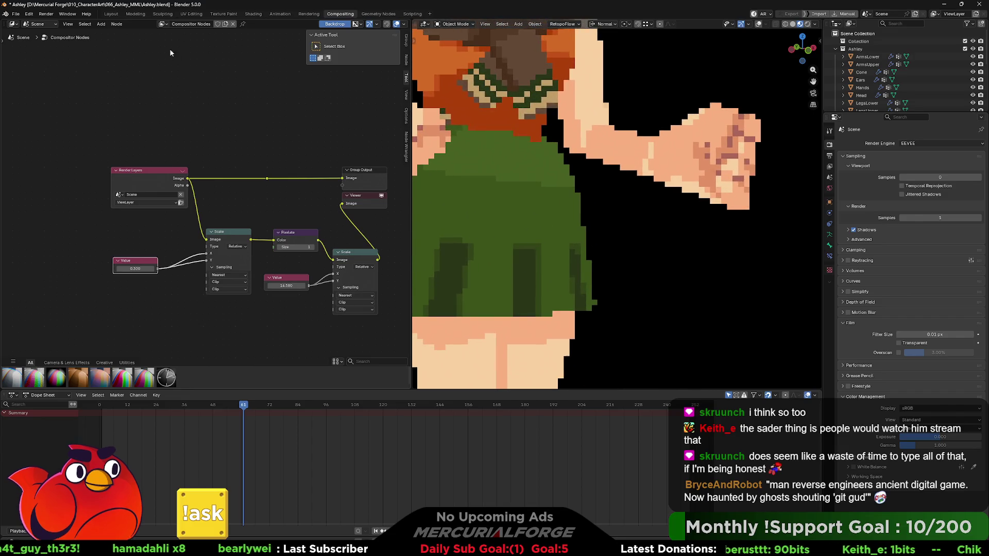
left_click(136, 15)
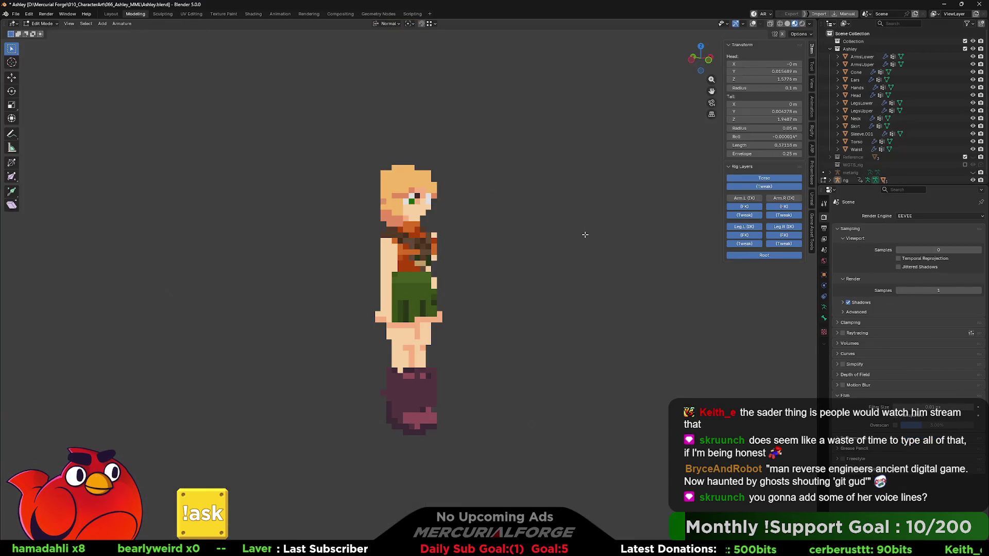
key("Tab")
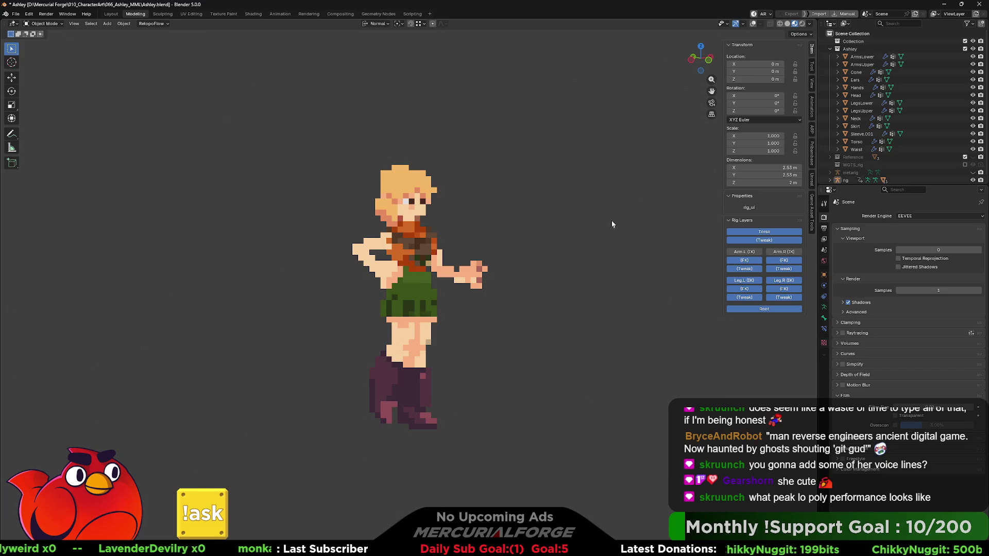
key("ctrl+Print")
mouse_move(282, 115)
left_mouse_down()
mouse_move(522, 521)
mouse_move(521, 483)
mouse_move(544, 479)
left_mouse_up()
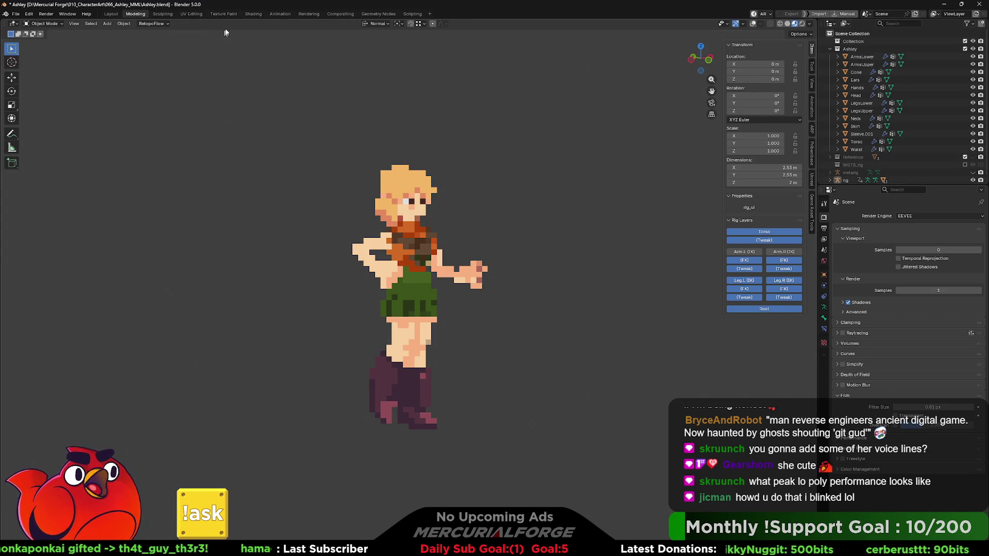
- Lower the compositor scale Value to about 3.3 and view the posed character in Object Mode
left_click(340, 14)
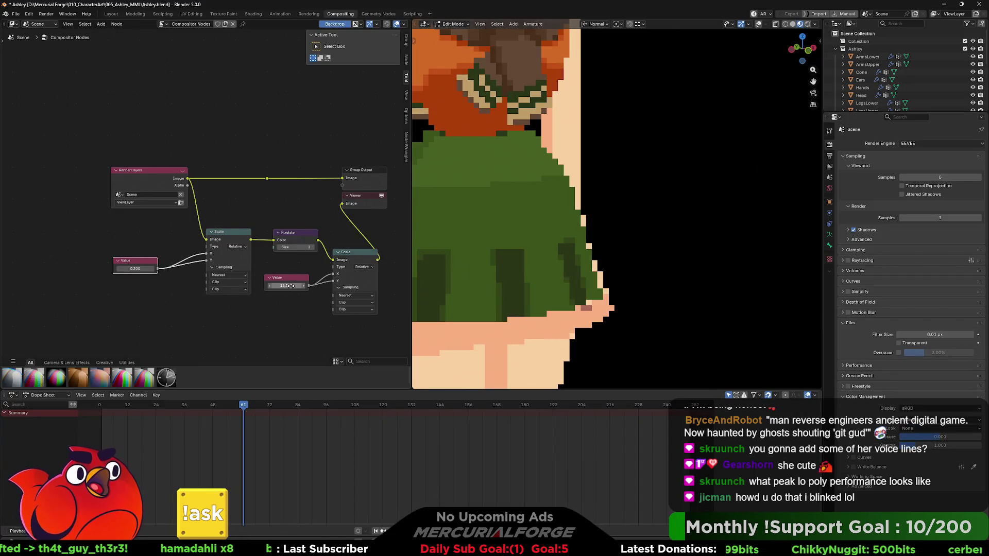
left_click_drag(290, 286, 273, 285)
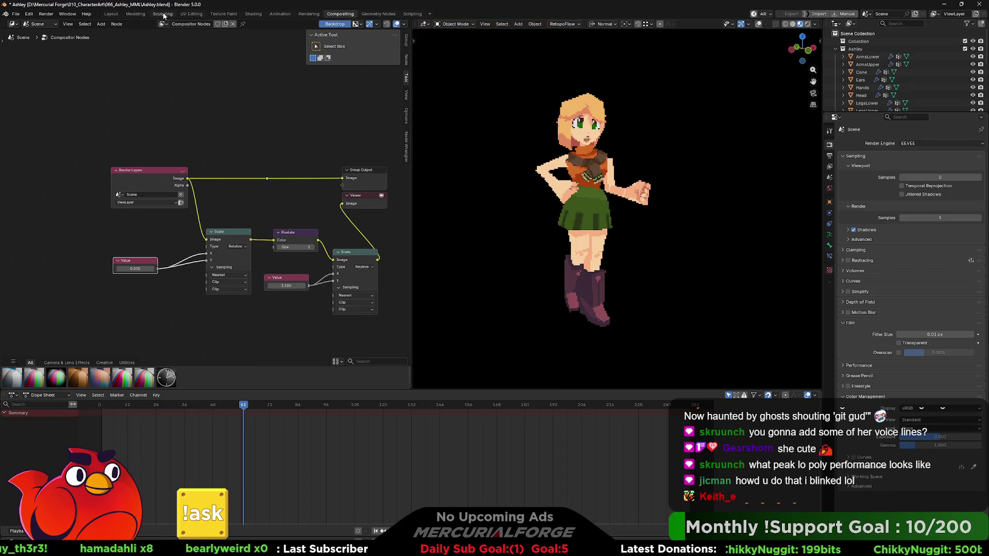
left_click(140, 14)
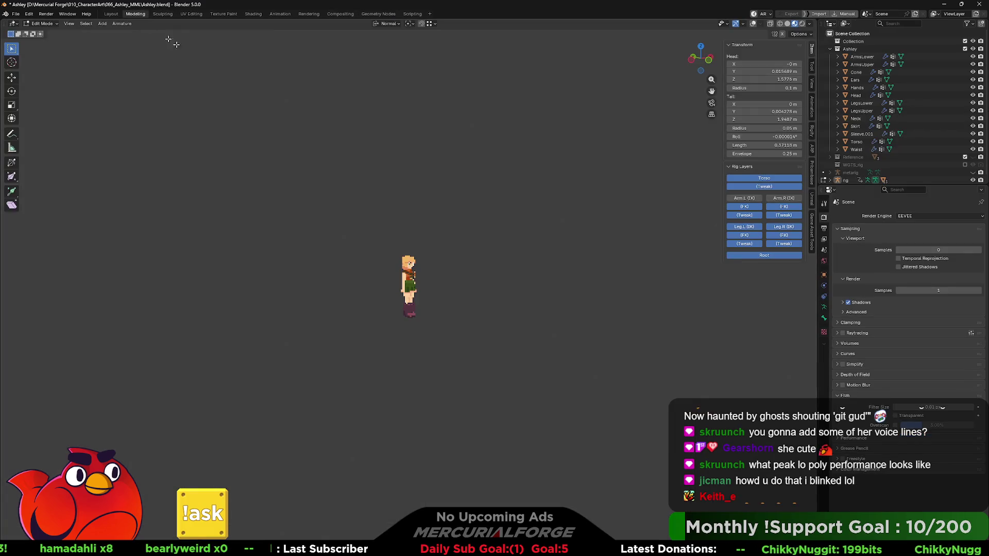
key("Tab")
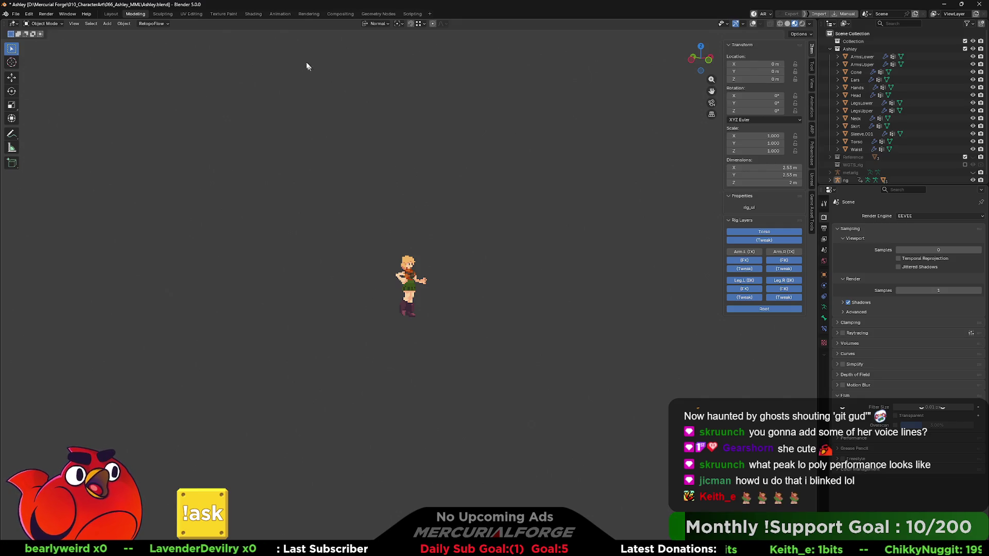
- Raise the compositor scale Value to 13.080 and return to the Modeling workspace
left_click(341, 14)
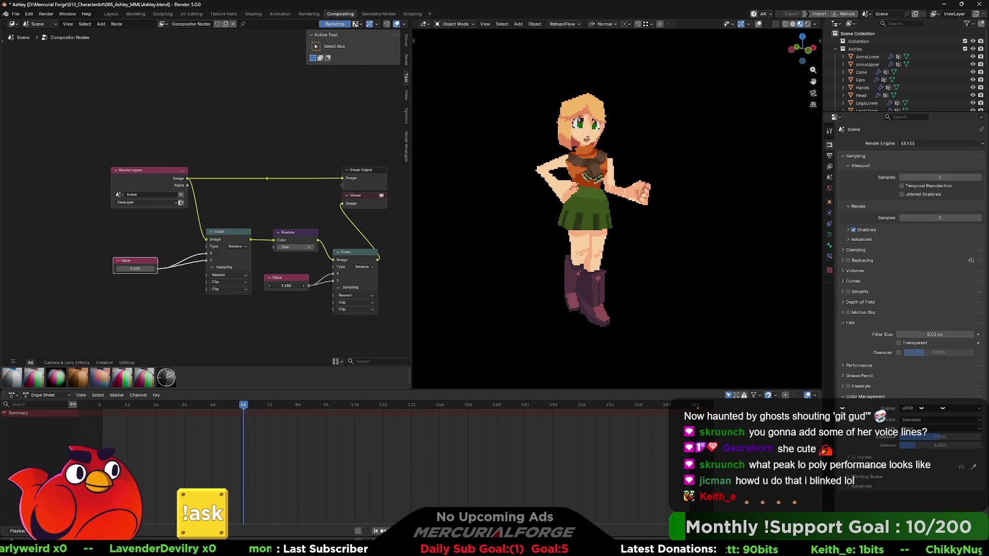
left_click_drag(286, 285, 363, 286)
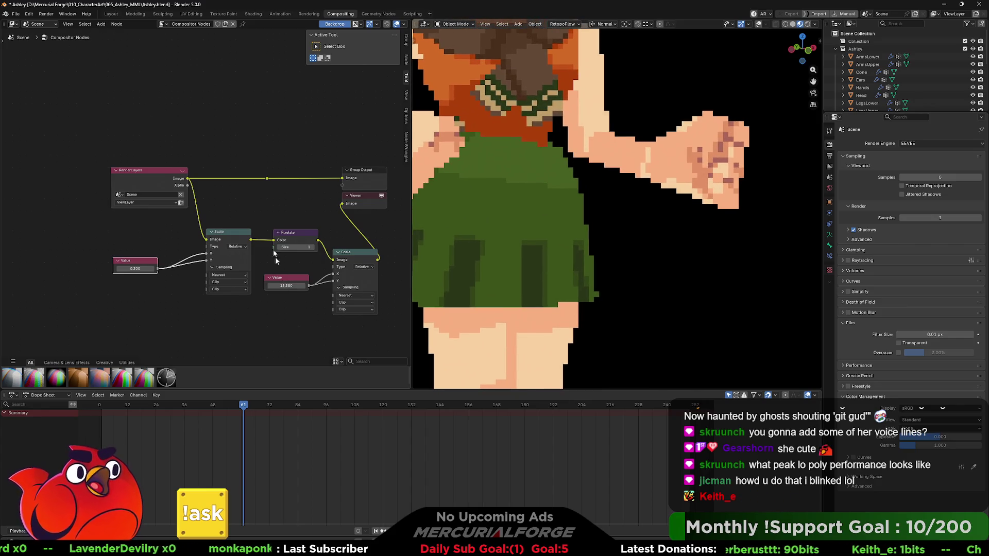
left_click(136, 14)
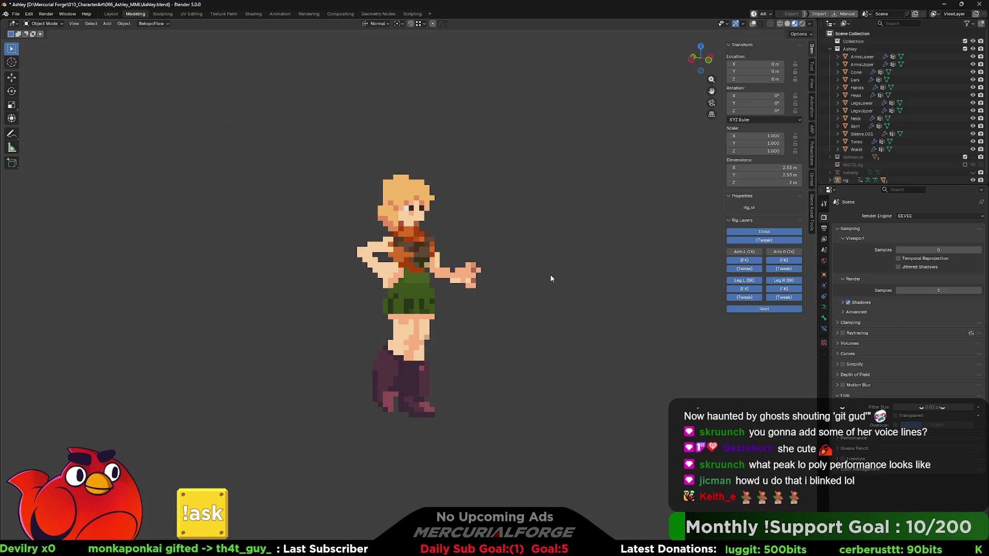
- Orbit the viewport to a front-on view of the pixel-art Ashley
mouse_move(551, 275)
middle_mouse_down()
mouse_move(558, 283)
mouse_move(483, 280)
mouse_move(569, 281)
middle_mouse_up()
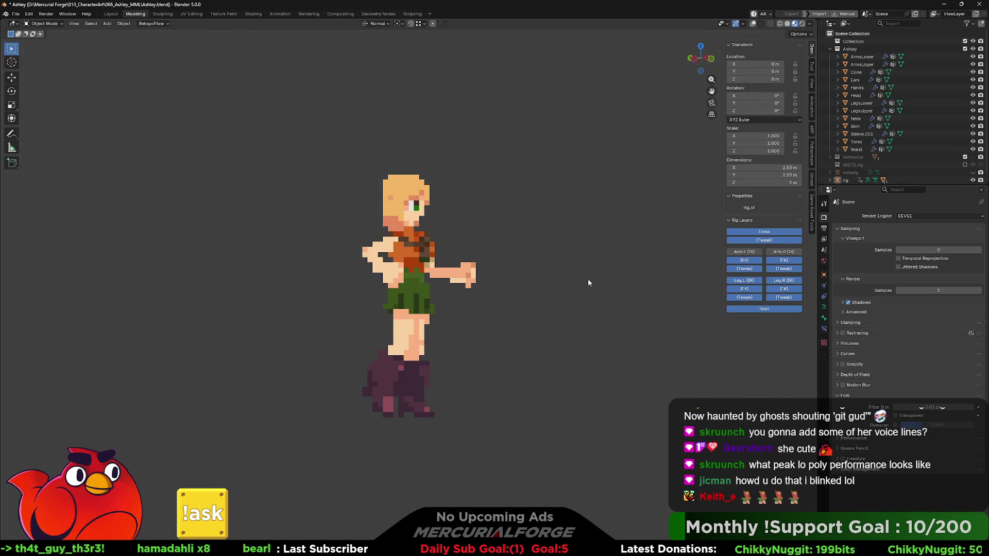
middle_click_drag(588, 282, 570, 281)
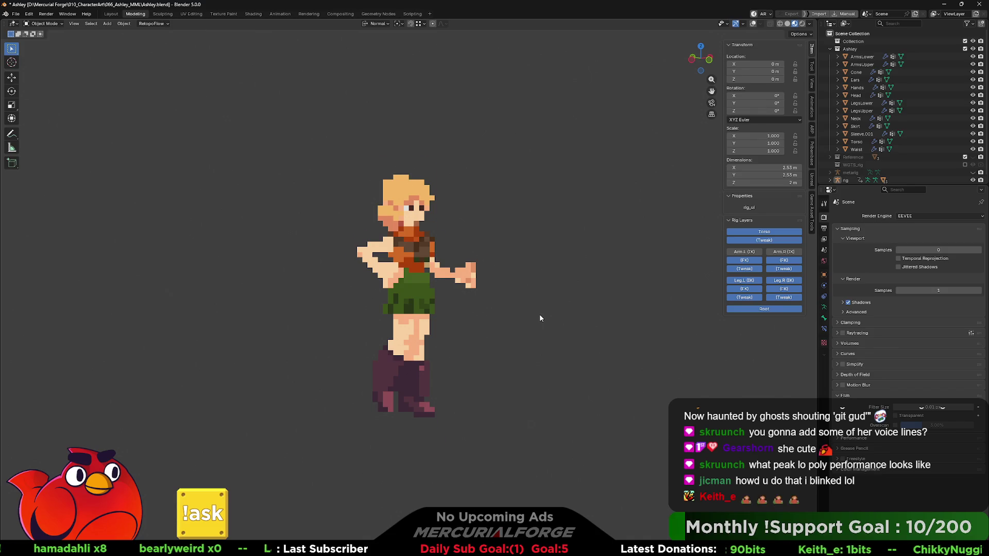
- Reframe the viewport, then lower the compositor scale Value to 5.880 so Ashley shows full-length
scroll(540, 318, "up", 4)
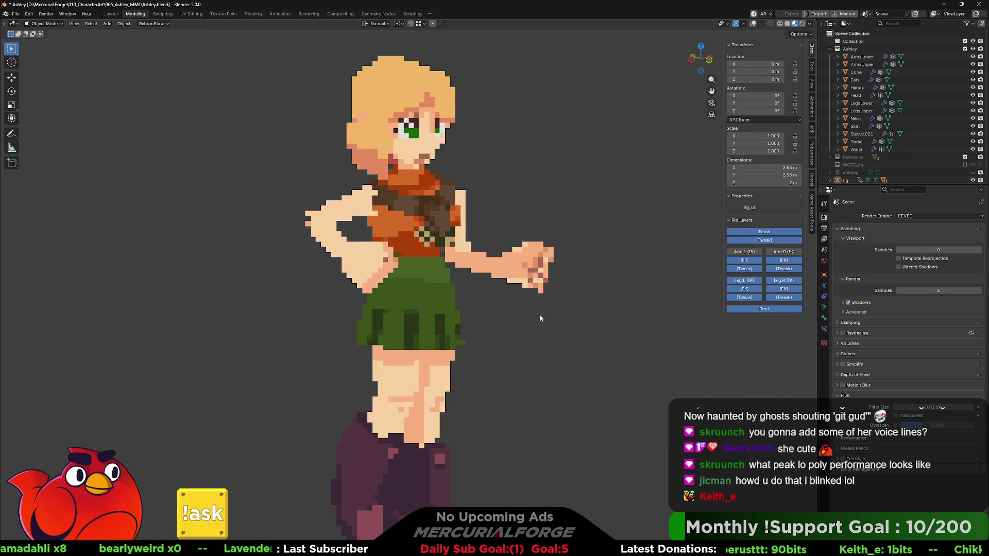
scroll(539, 319, "up", 4)
mouse_move(514, 182)
middle_mouse_down("shift")
mouse_move(504, 334)
mouse_move(518, 237)
mouse_move(530, 239)
mouse_move(408, 236)
mouse_move(524, 237)
middle_mouse_up("shift")
scroll(519, 237, "down", 3)
left_click(256, 14)
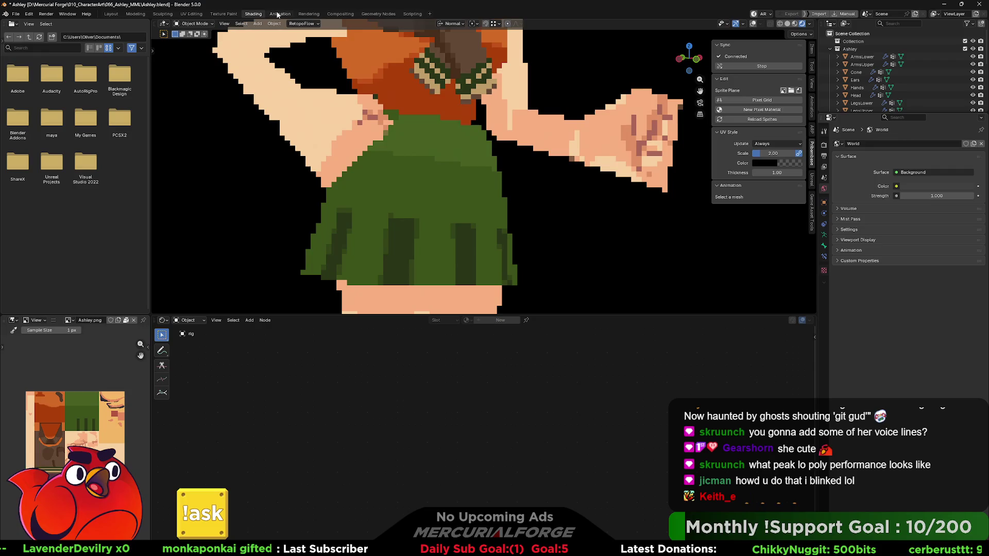
left_click(278, 14)
left_click(254, 14)
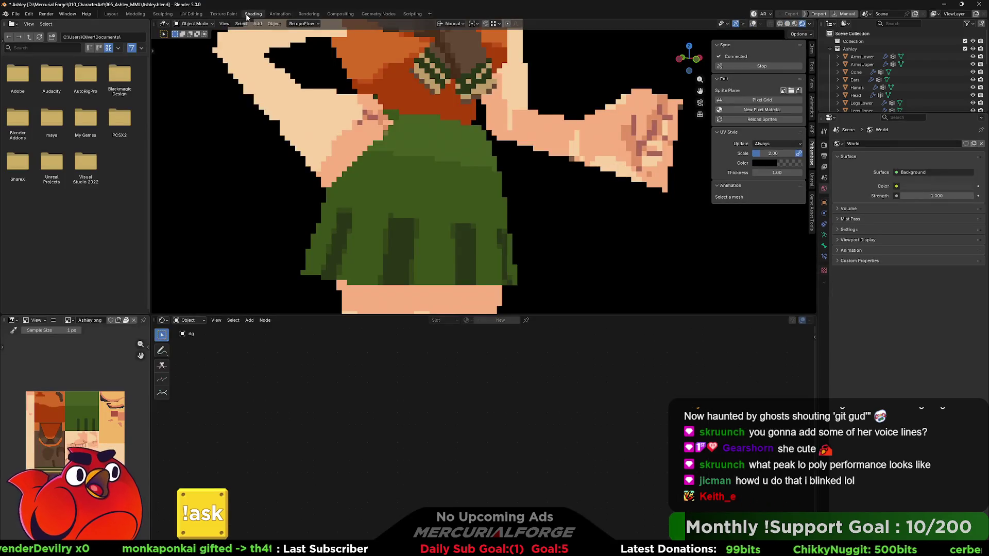
left_click(340, 14)
left_click_drag(291, 286, 251, 286)
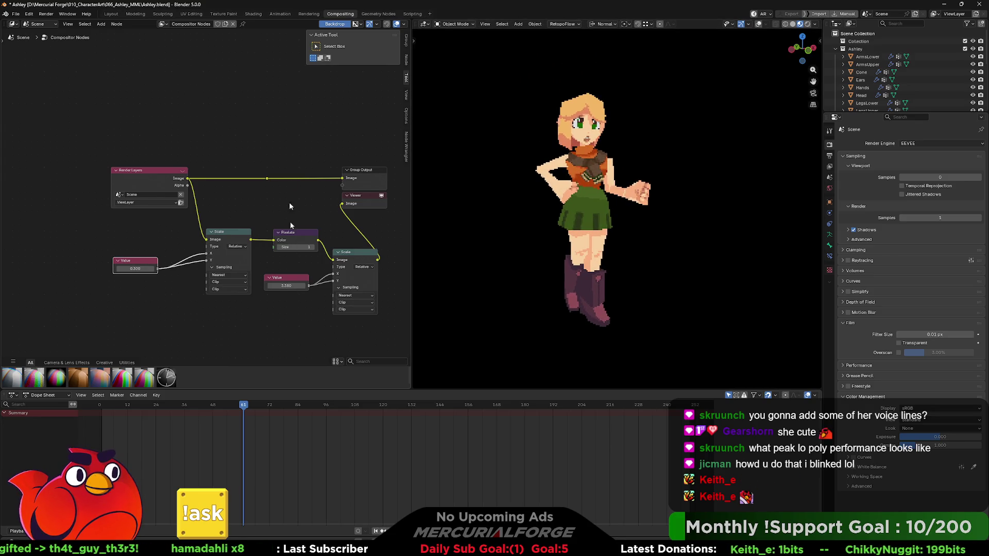
- Back in Modeling, zoom in and pan to frame the pixel-art Ashley larger
left_click(135, 14)
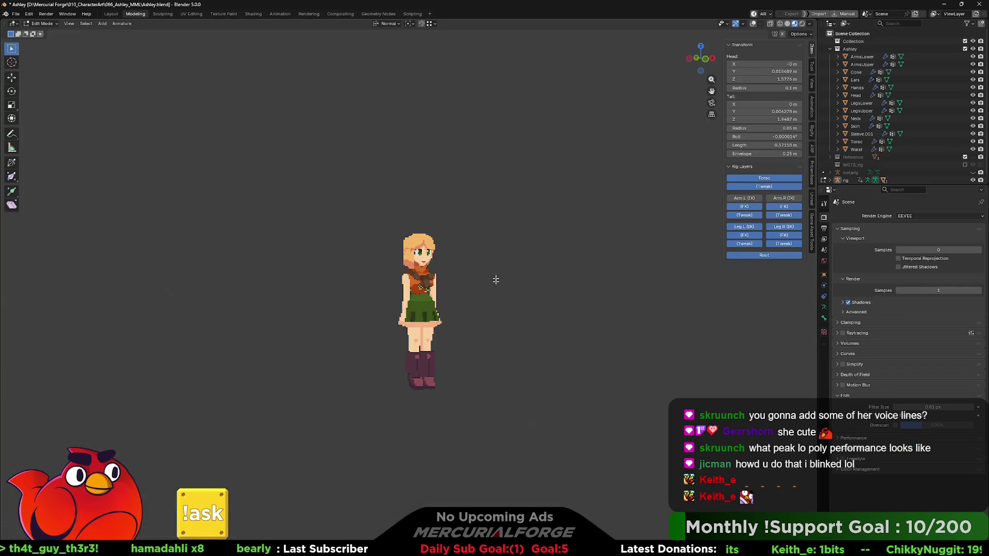
scroll(496, 335, "up", 3)
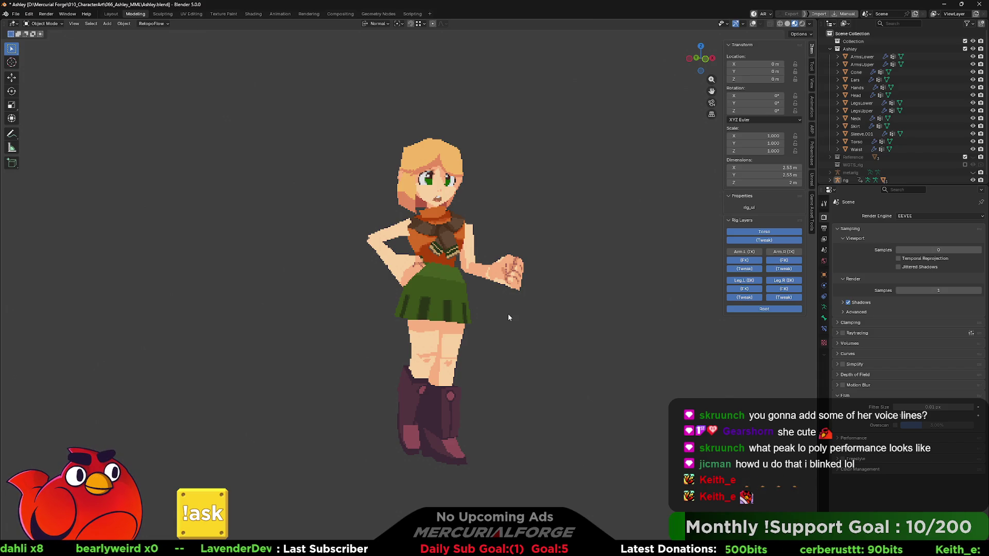
middle_click_drag(538, 306, 525, 306, "shift")
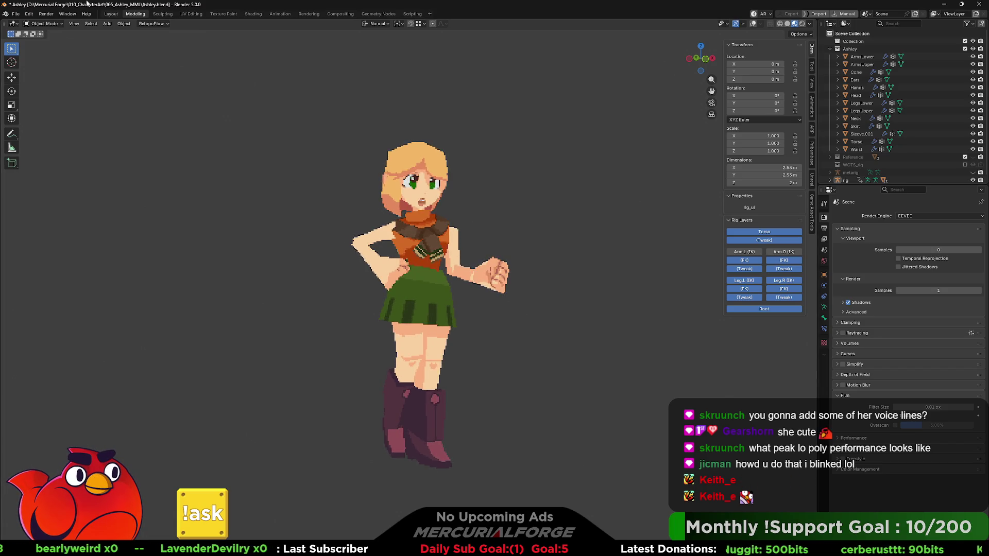
- Save the scene as Ashley_posed.blend by inserting _posed into the file name
left_click(15, 14)
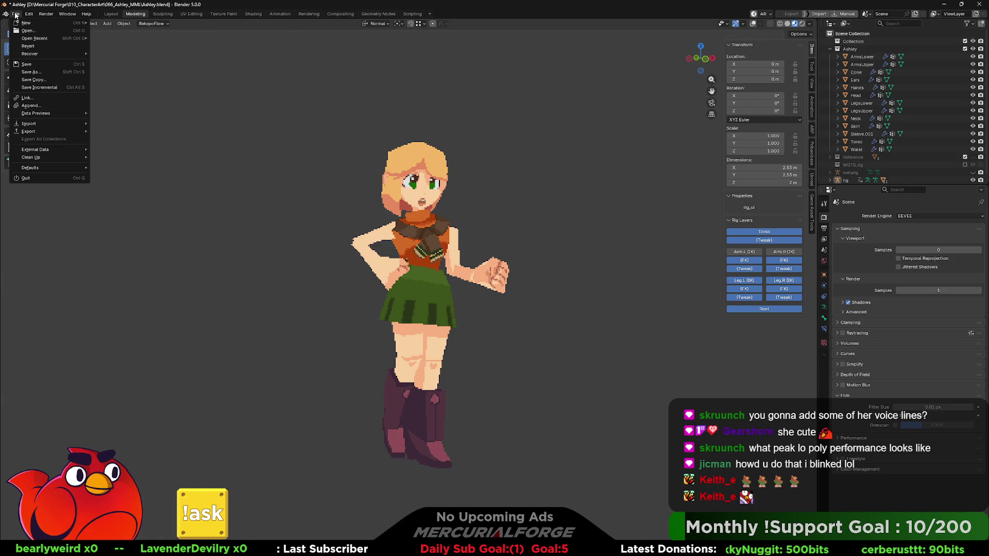
left_click(58, 71)
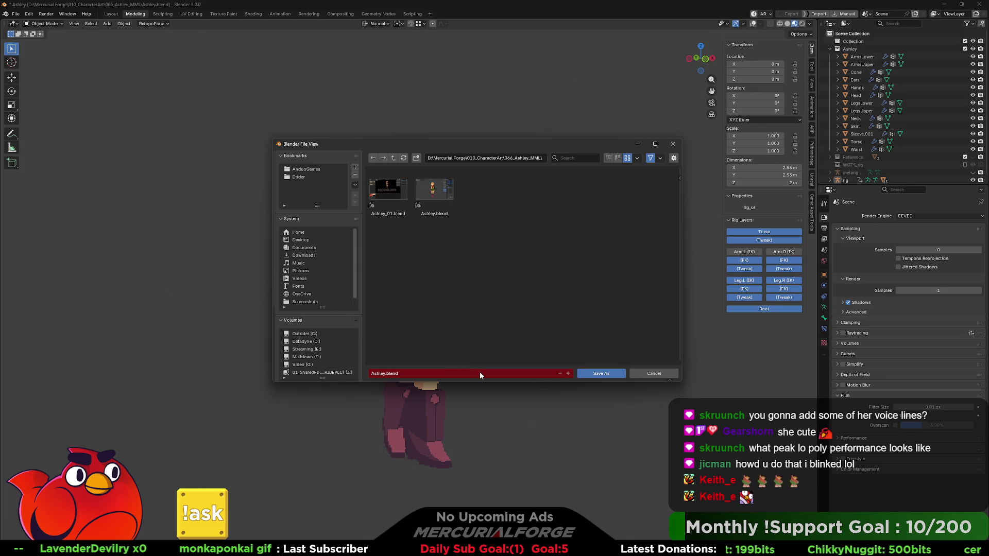
left_click(452, 375)
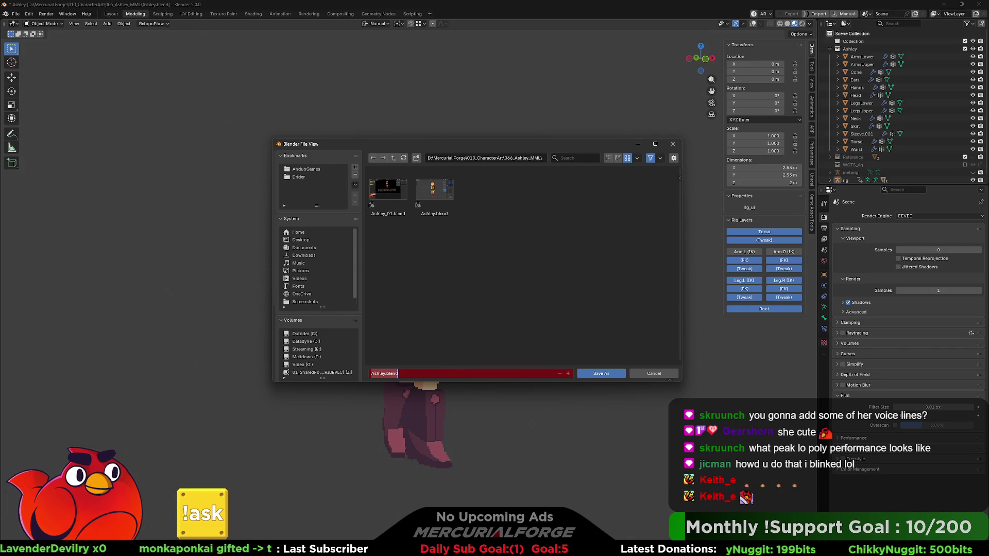
left_click(377, 373)
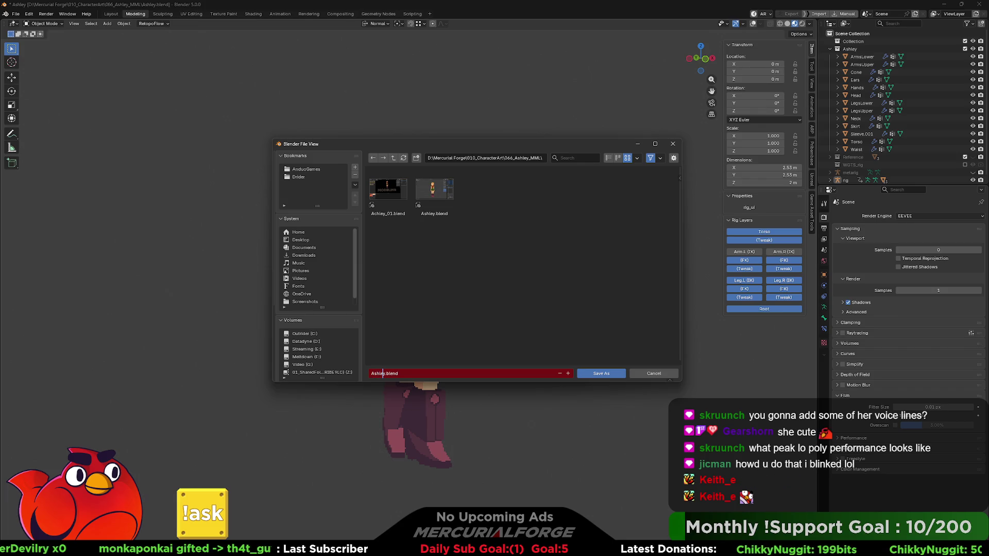
type("_pose")
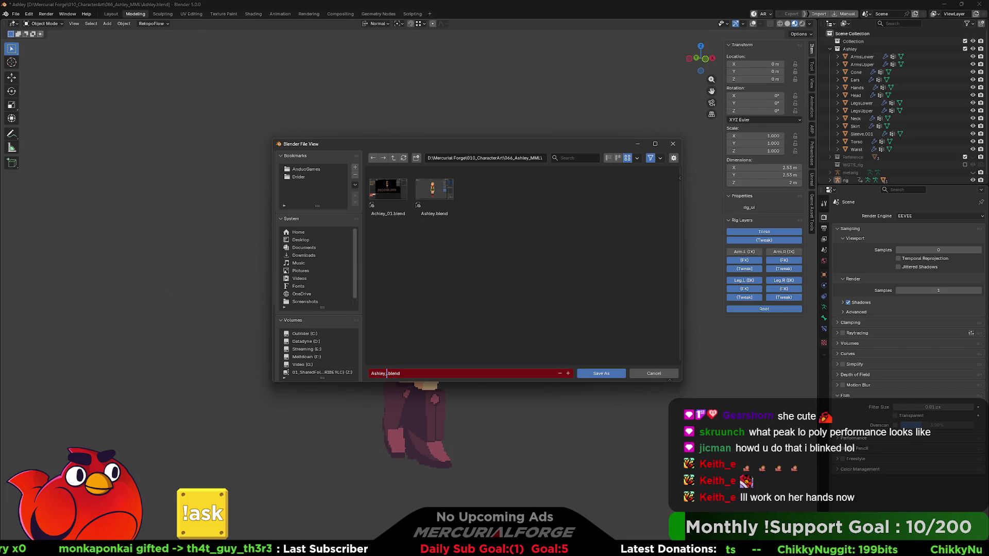
type("d")
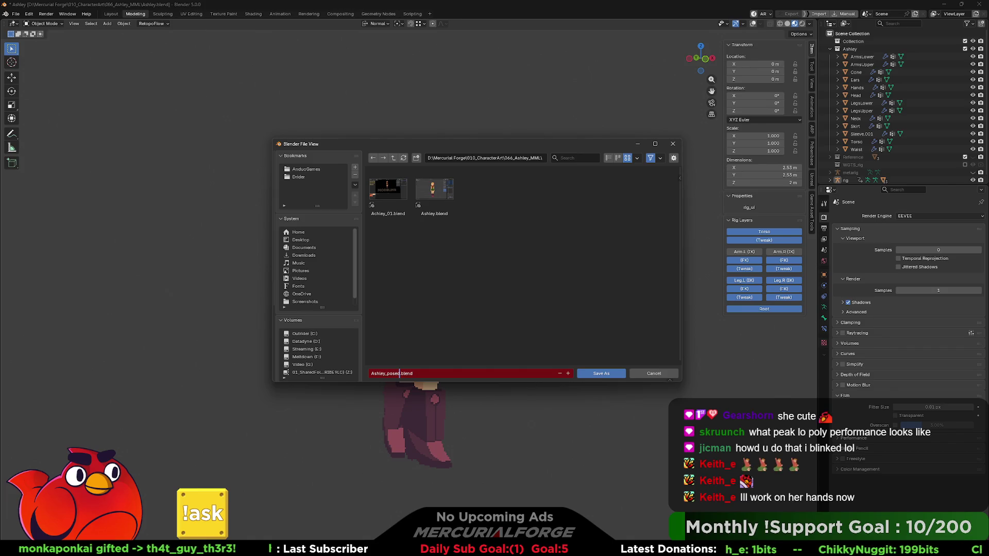
left_click(607, 375)
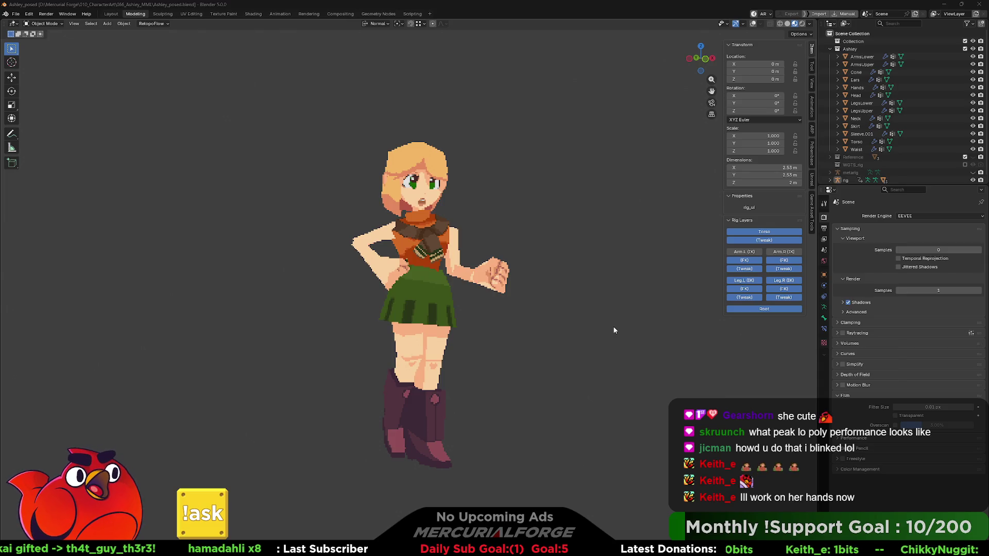
key("alt+Tab")
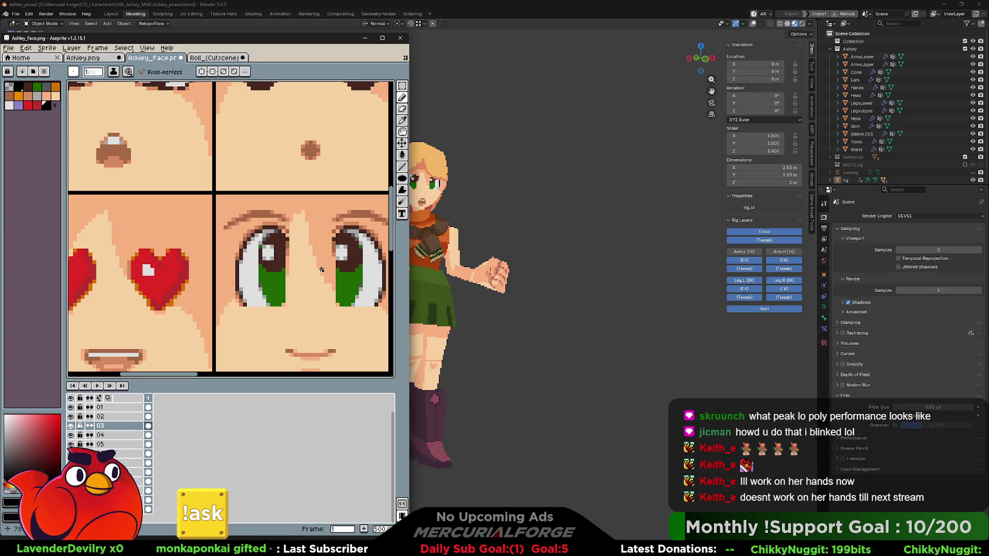
- Leave the Ashley_Face.png sprite sheet in Aseprite and return to the posed Ashley model in Blender
left_click(502, 21)
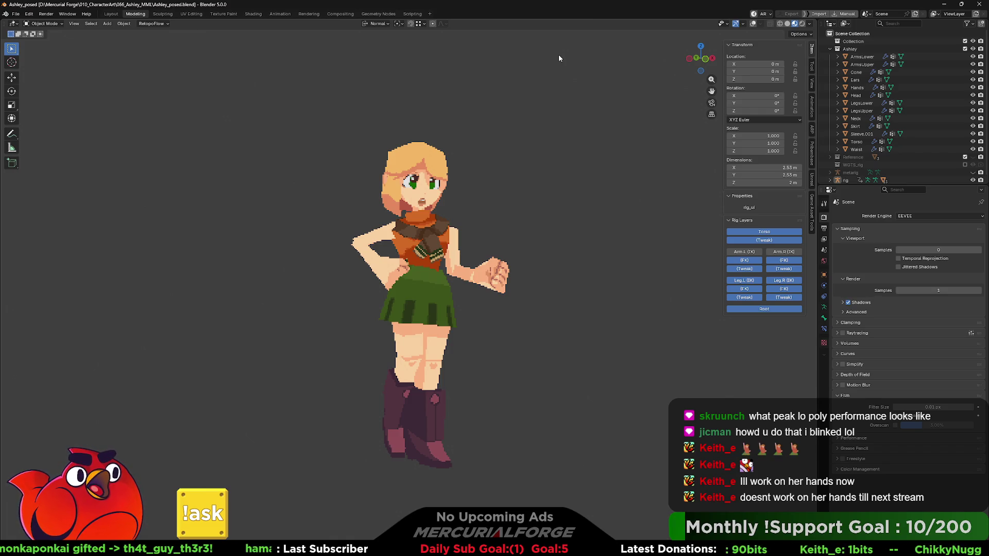
key("super")
type("calendar")
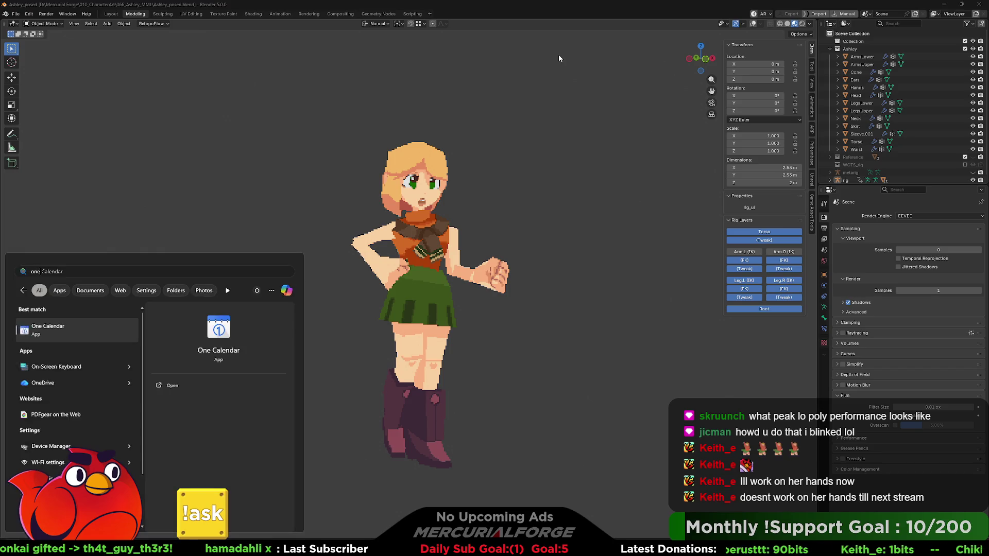
key("Return")
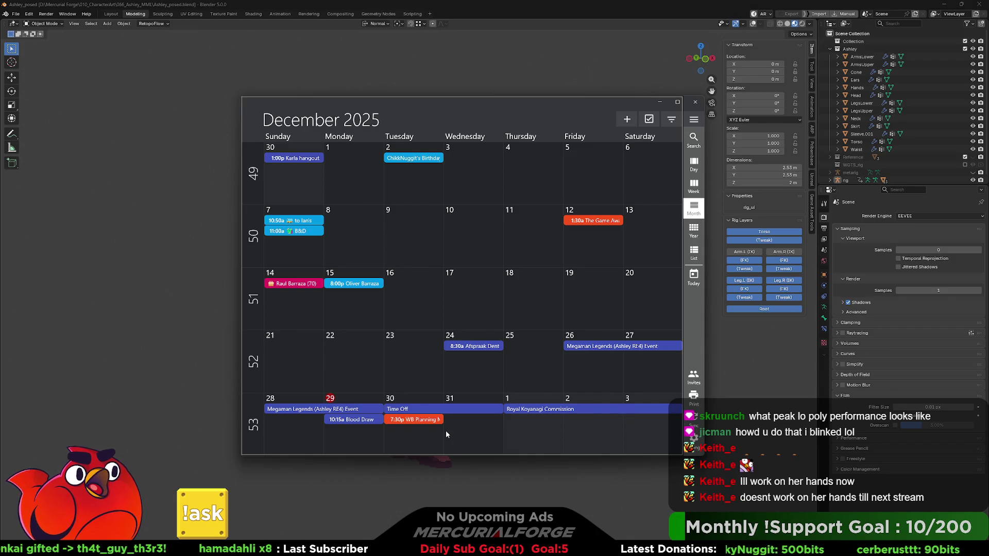
left_click(695, 102)
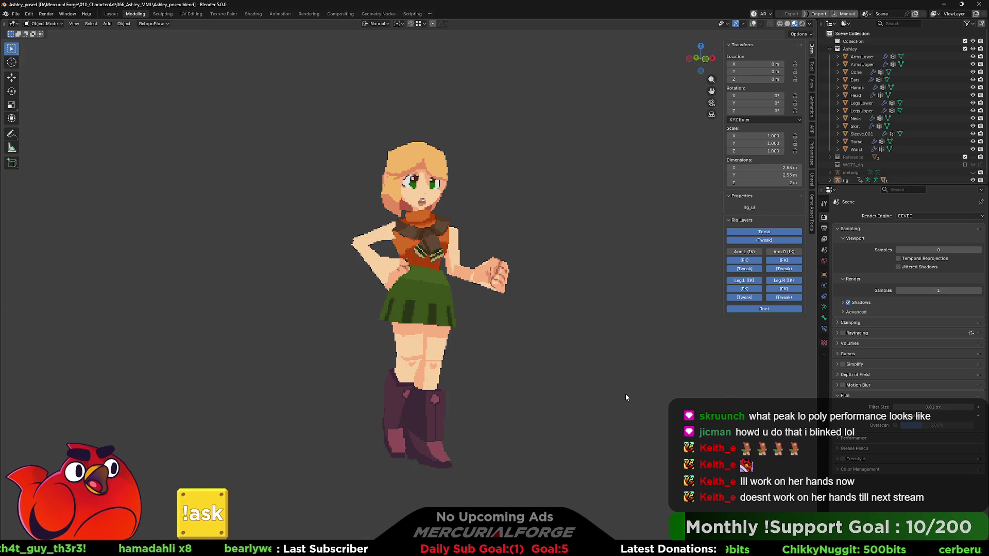